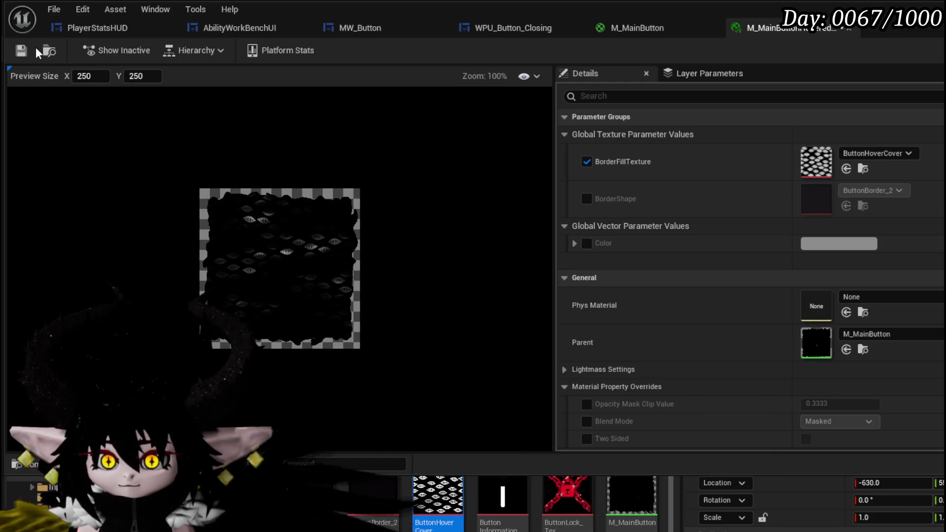
Save the material instance, give MW_Button's Hovered state the black button texture, then compile and save
left_click(21, 50)
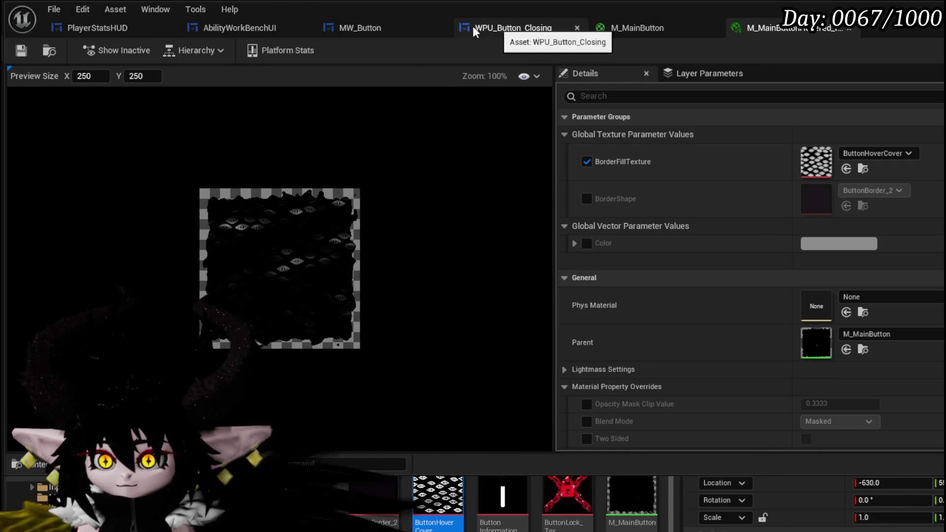
left_click(359, 28)
left_click_drag(580, 202, 592, 181)
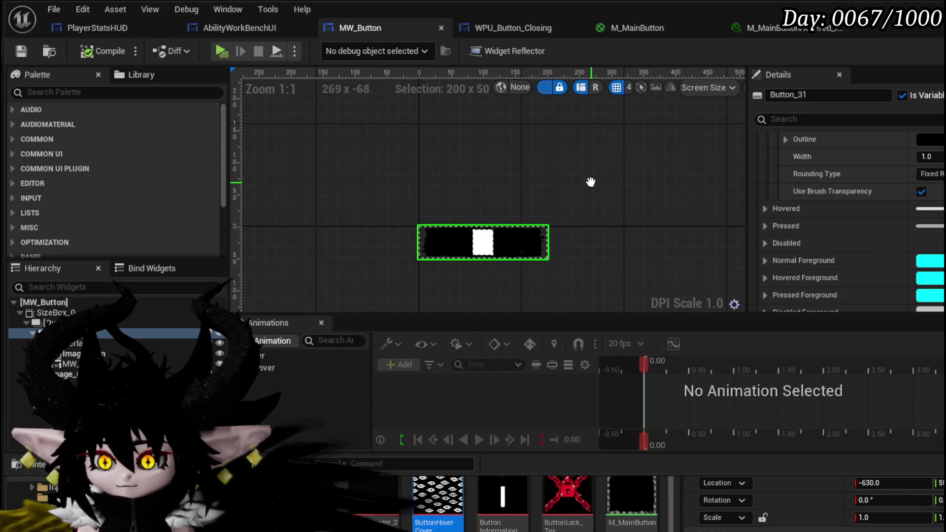
scroll(904, 220, "up", 6)
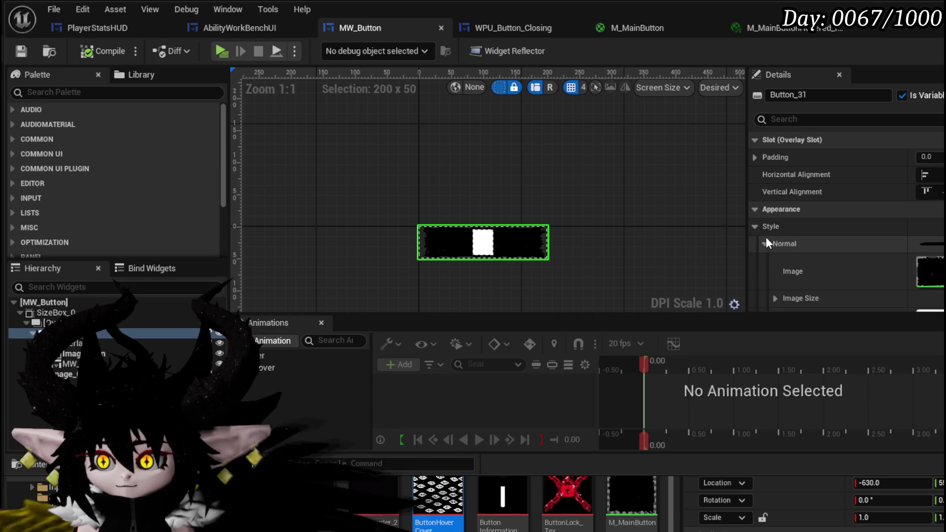
scroll(766, 237, "down", 3)
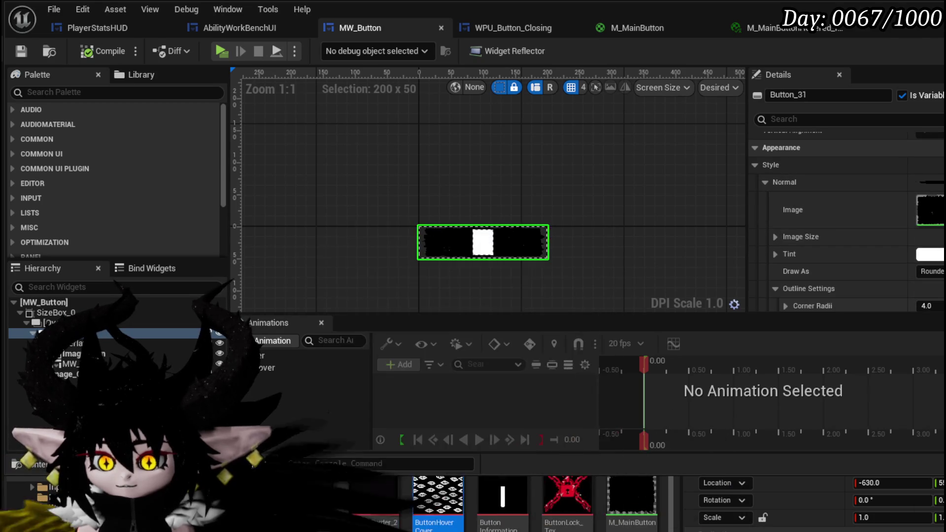
scroll(753, 246, "down", 8)
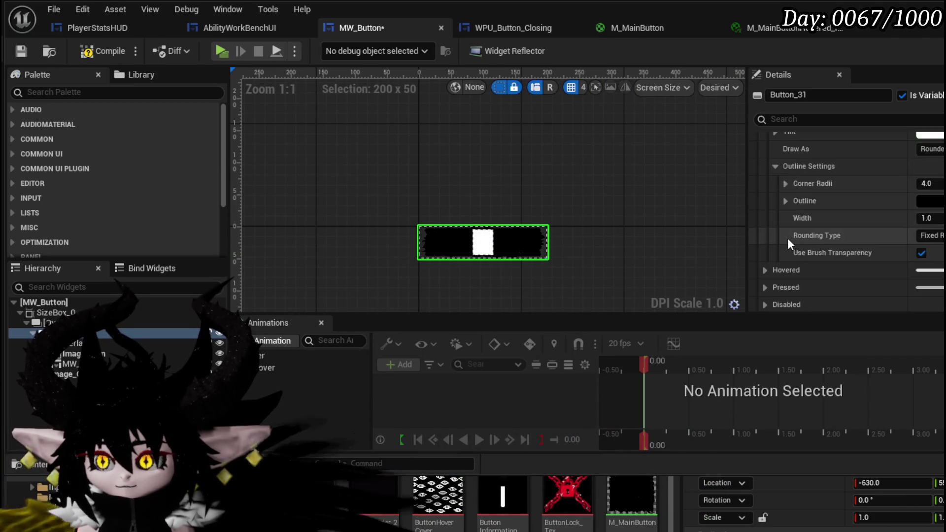
left_click(765, 229)
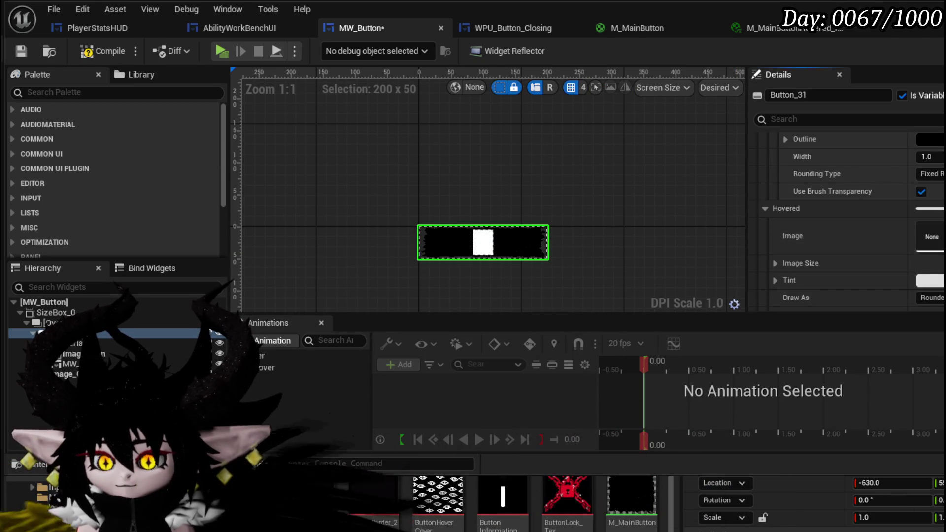
left_click_drag(631, 495, 930, 237)
scroll(809, 240, "down", 4)
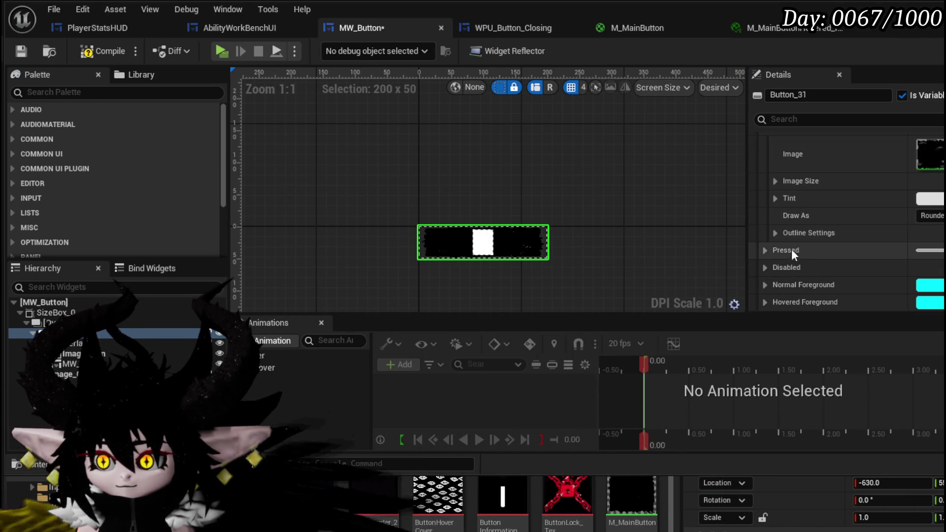
left_click(103, 51)
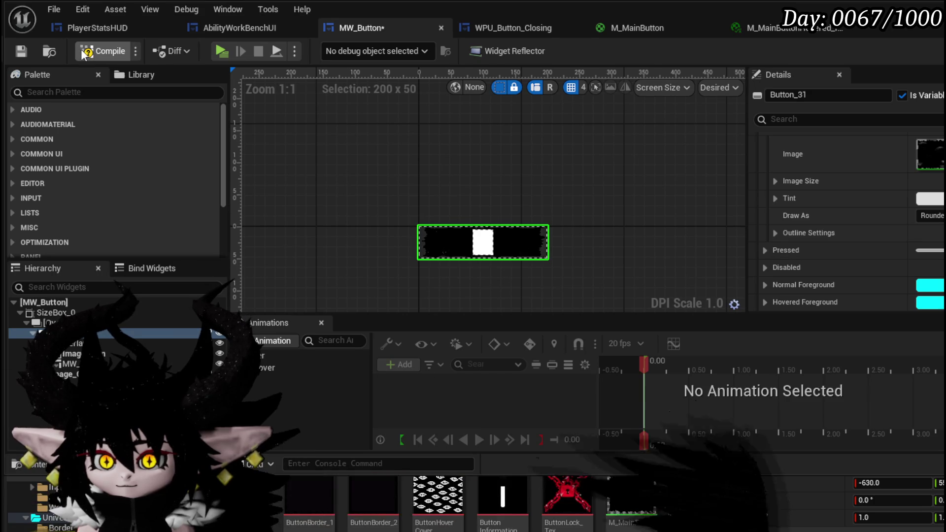
left_click(25, 52)
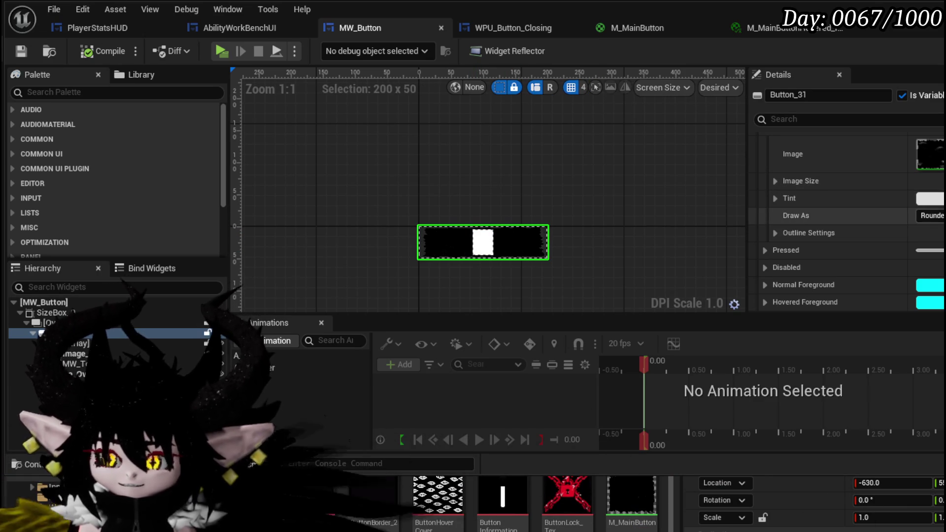
Set MW_Button's Pressed image to the black texture, compile and save, and start Play-in-Editor
scroll(856, 220, "up", 5)
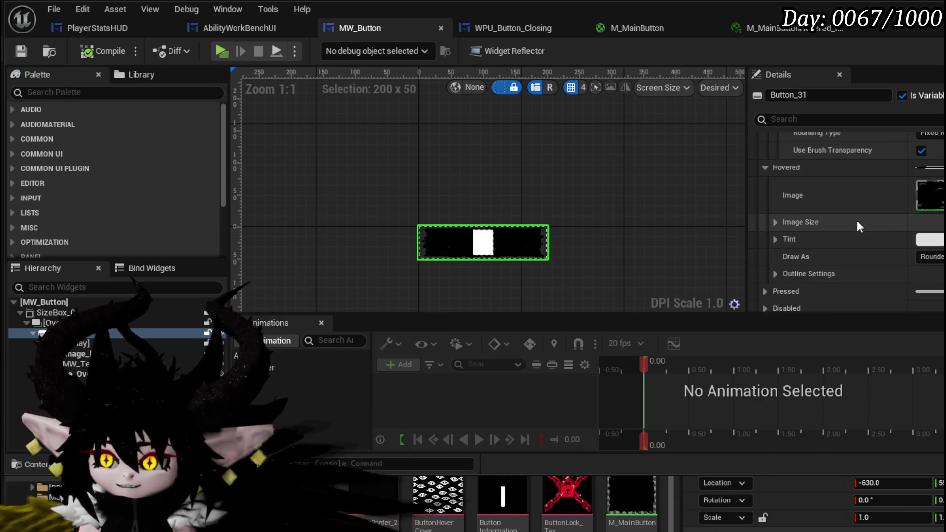
scroll(898, 238, "up", 5)
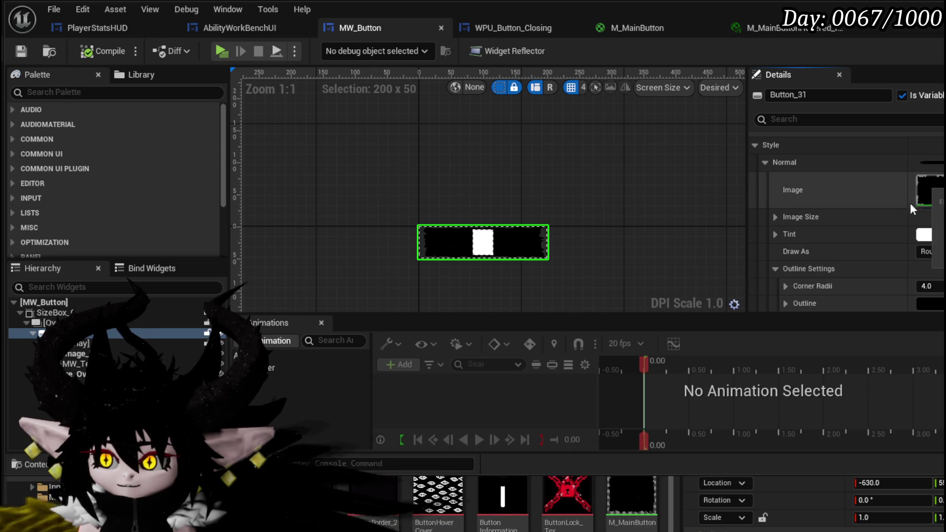
scroll(858, 205, "down", 10)
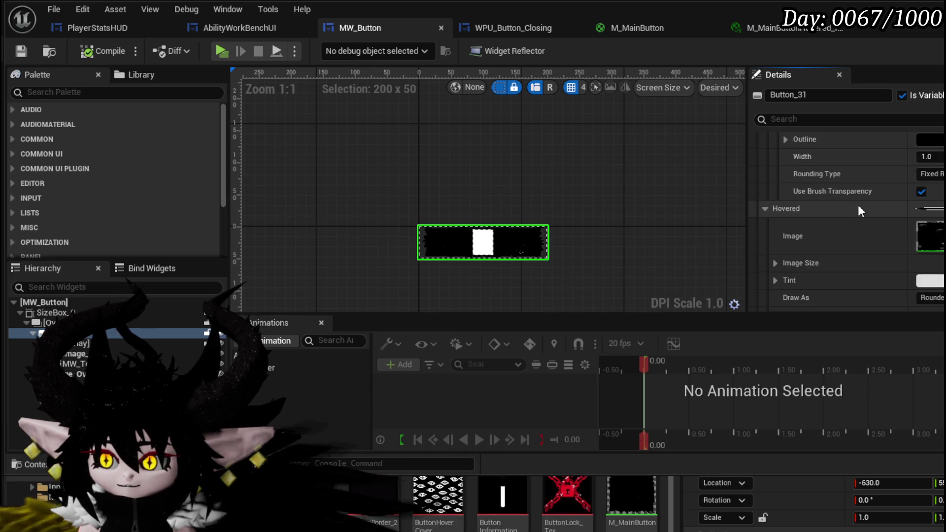
left_click(763, 250)
scroll(868, 235, "down", 2)
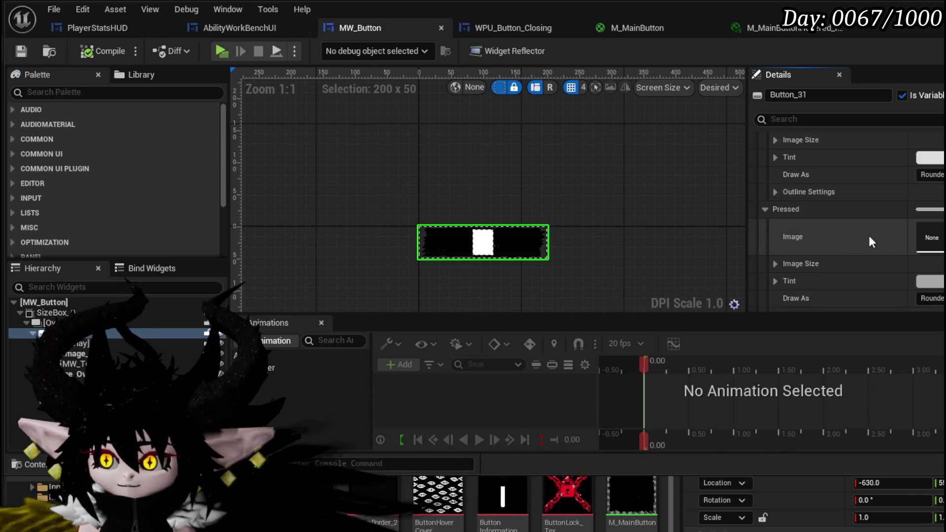
left_click(930, 238)
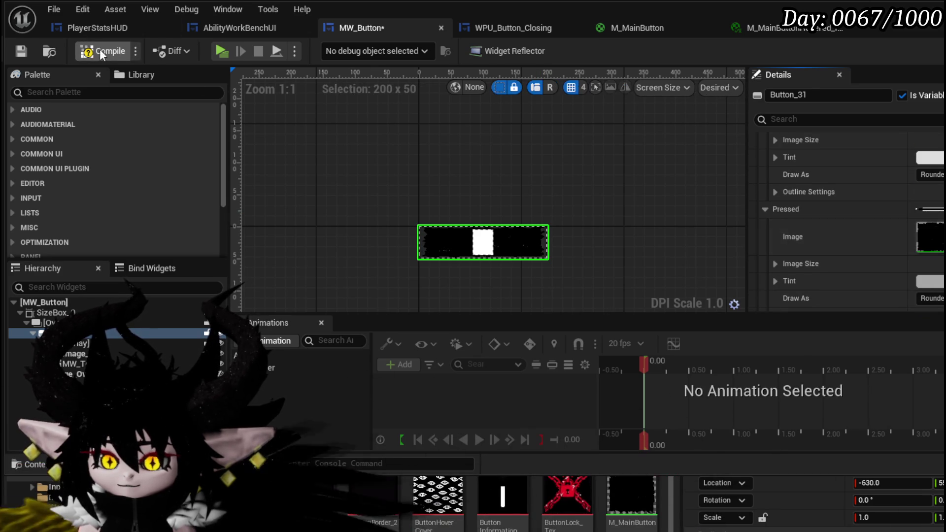
left_click(20, 52)
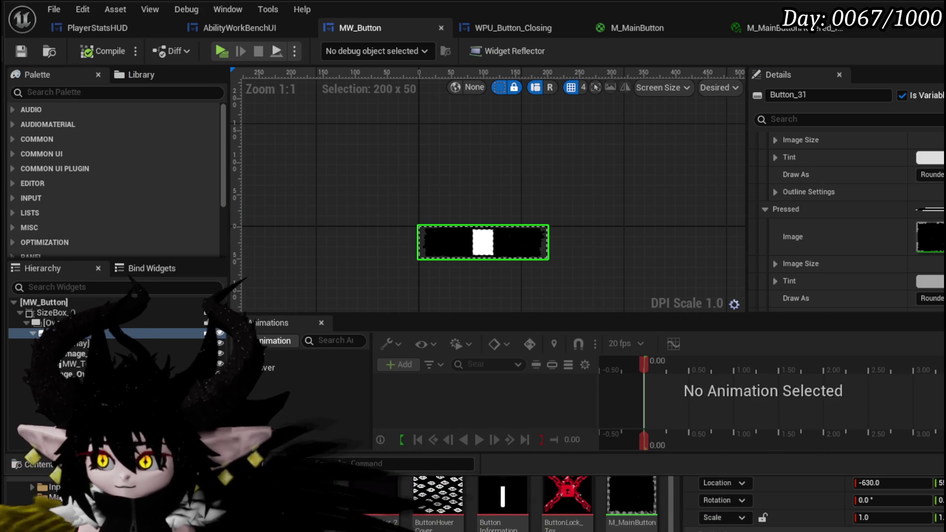
key("alt+Tab")
left_click(319, 48)
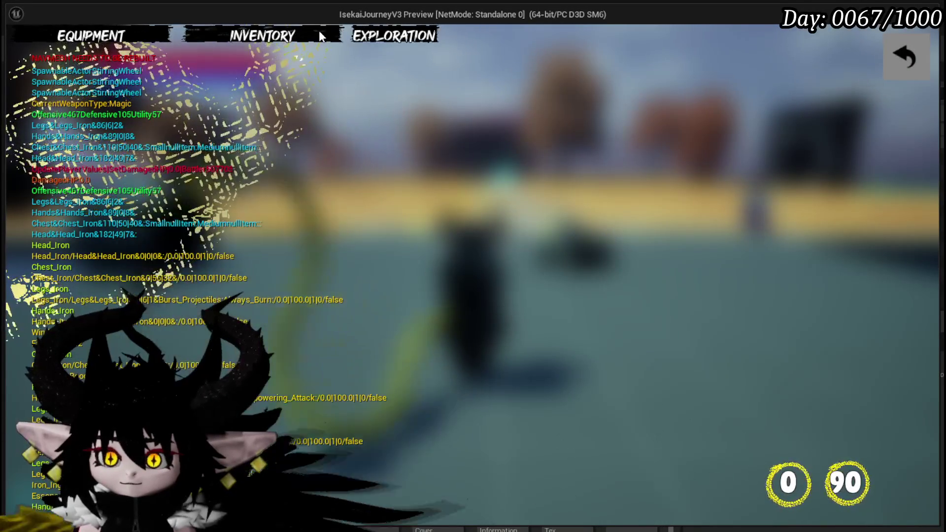
Close the inventory, bring up the pause menu, then stop the play session
left_click(904, 57)
key("Escape")
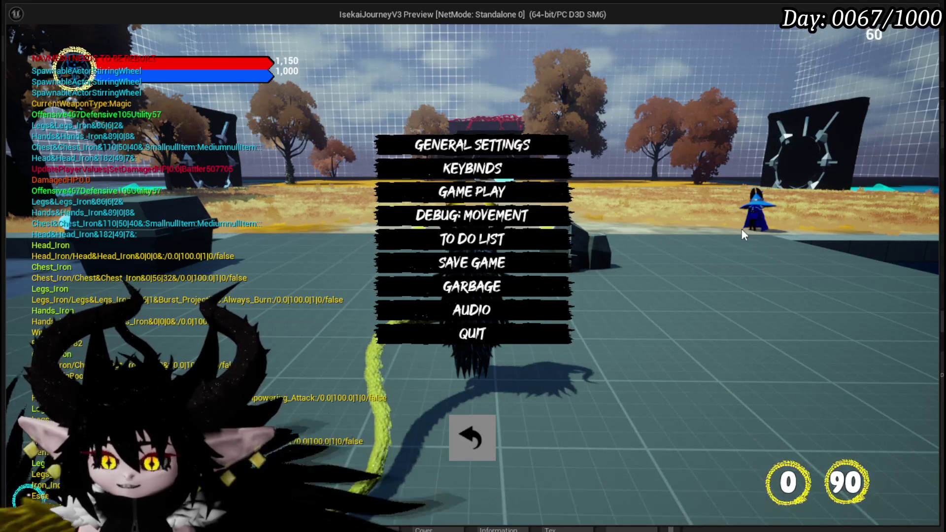
key("alt+Tab")
key("Escape")
Open M_MainButton, wire the top texture's RGB into Multiply B, and apply
left_click(20, 48)
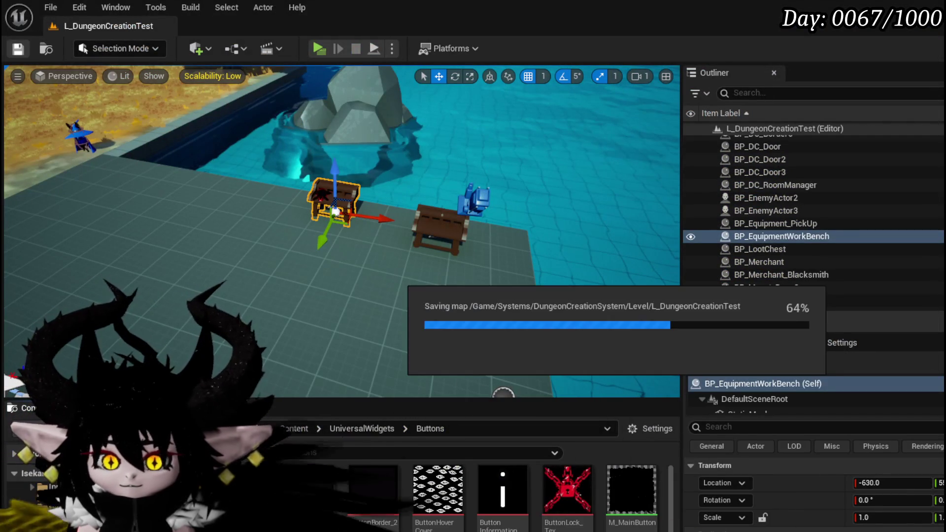
key("alt+Tab")
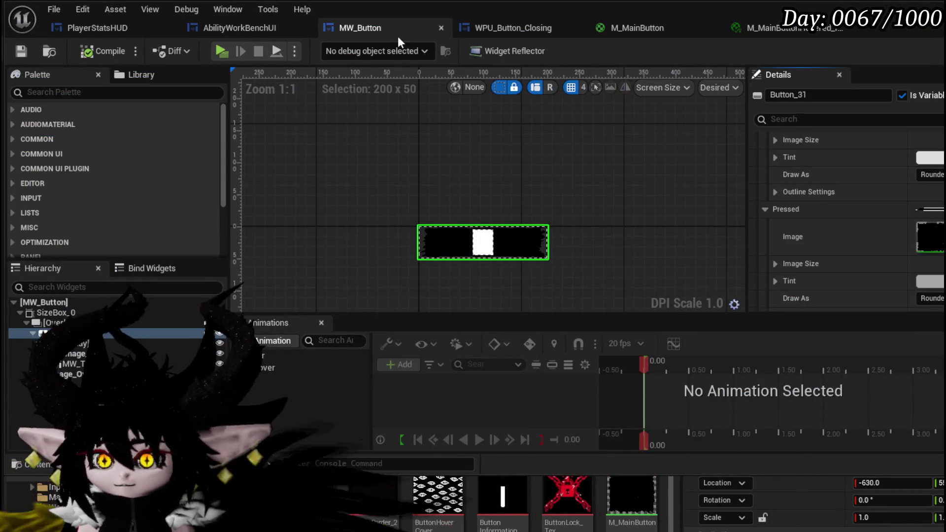
left_click(645, 26)
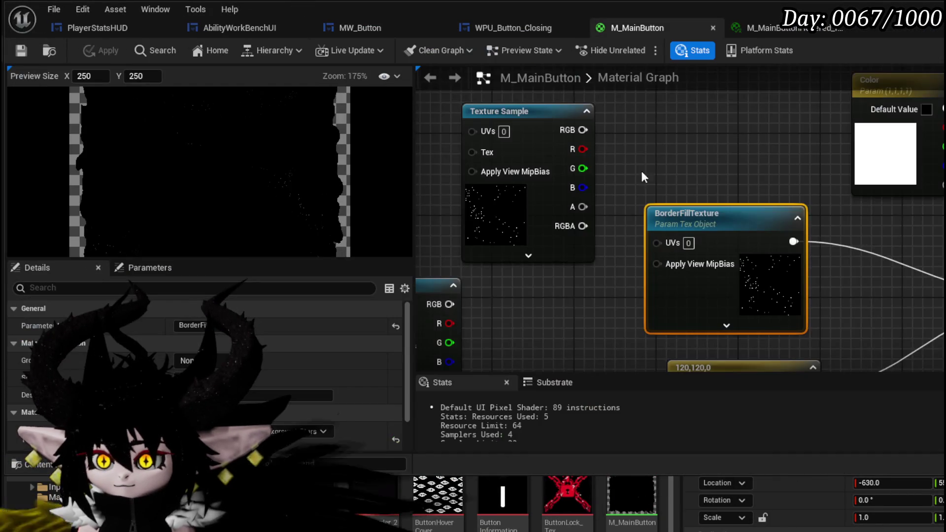
mouse_move(593, 161)
left_mouse_down()
mouse_move(732, 238)
mouse_move(870, 135)
left_mouse_up()
mouse_move(812, 274)
left_mouse_down()
mouse_move(771, 226)
mouse_move(768, 288)
left_mouse_up()
left_click_drag(678, 148, 875, 188)
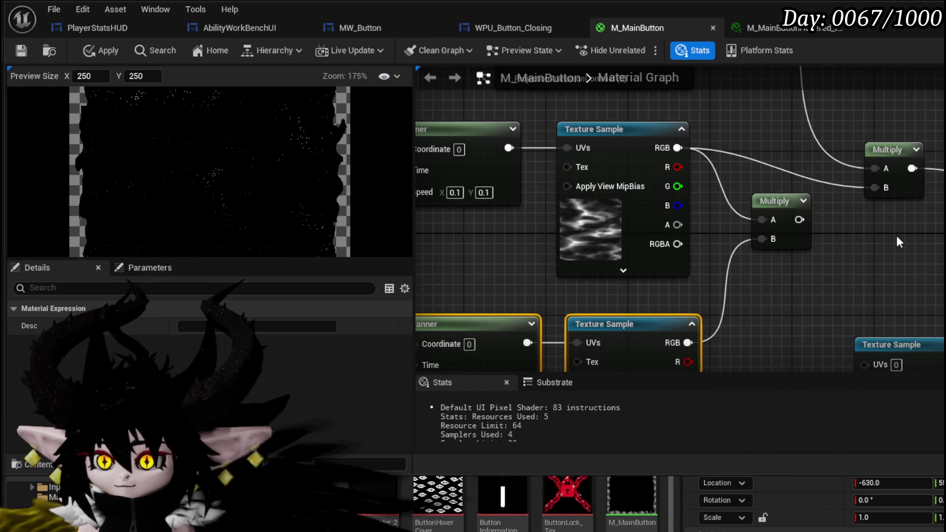
left_click(20, 51)
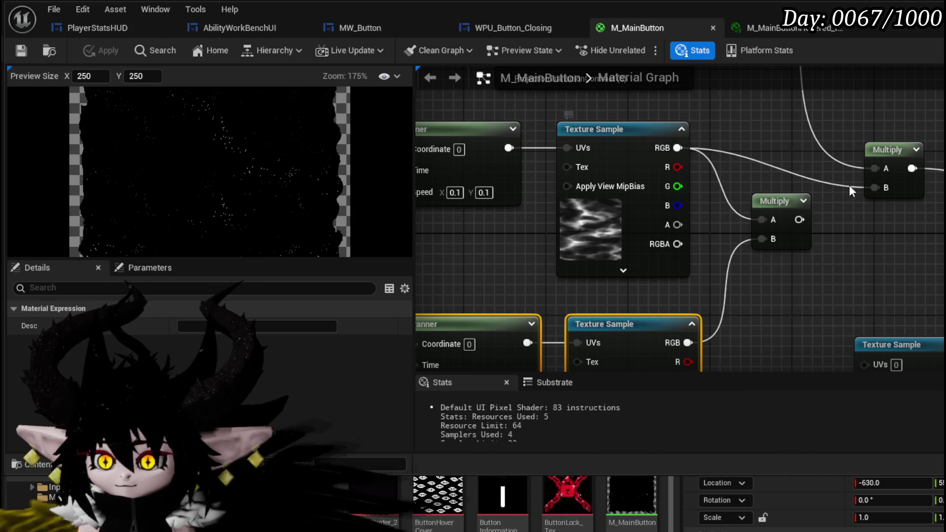
Insert an Add node summing both texture samples into Multiply B, then apply and save
left_click_drag(677, 148, 736, 151)
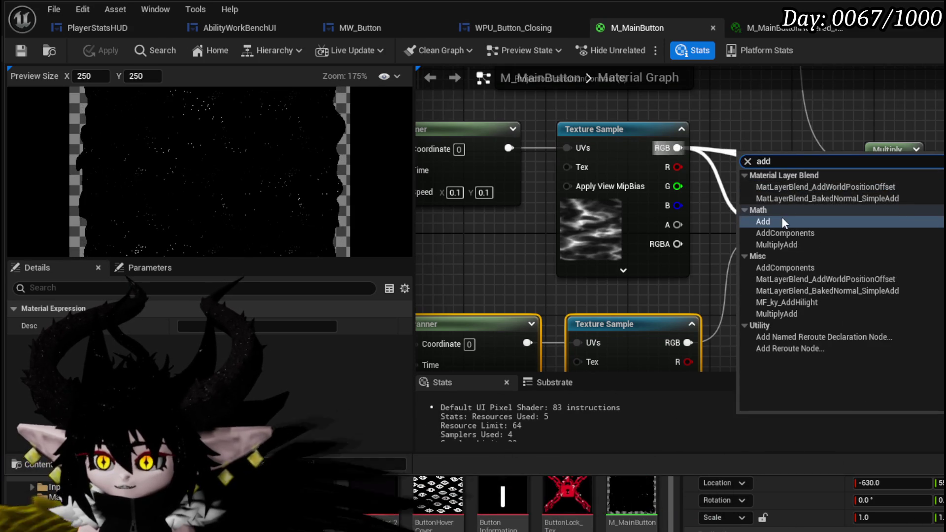
key("Escape")
left_click_drag(771, 165, 783, 220)
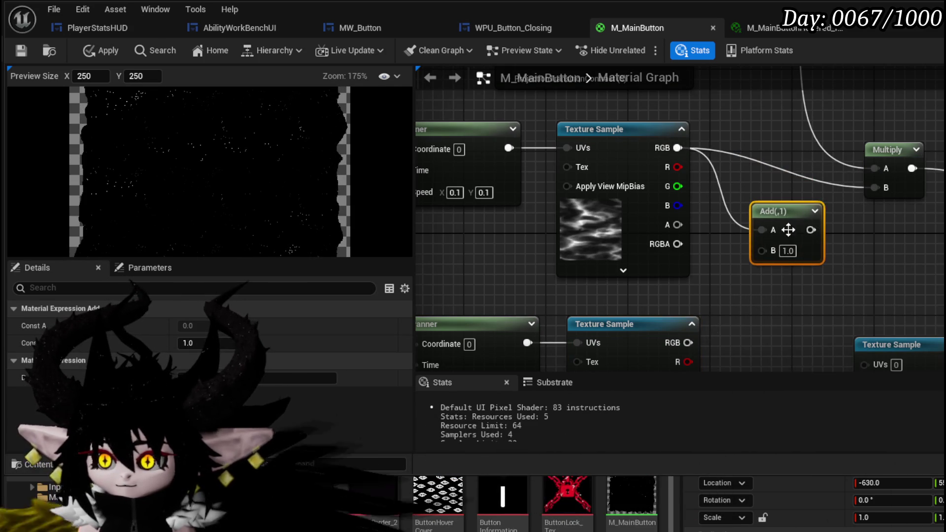
mouse_move(687, 343)
left_mouse_down()
mouse_move(761, 250)
mouse_move(875, 188)
left_mouse_up()
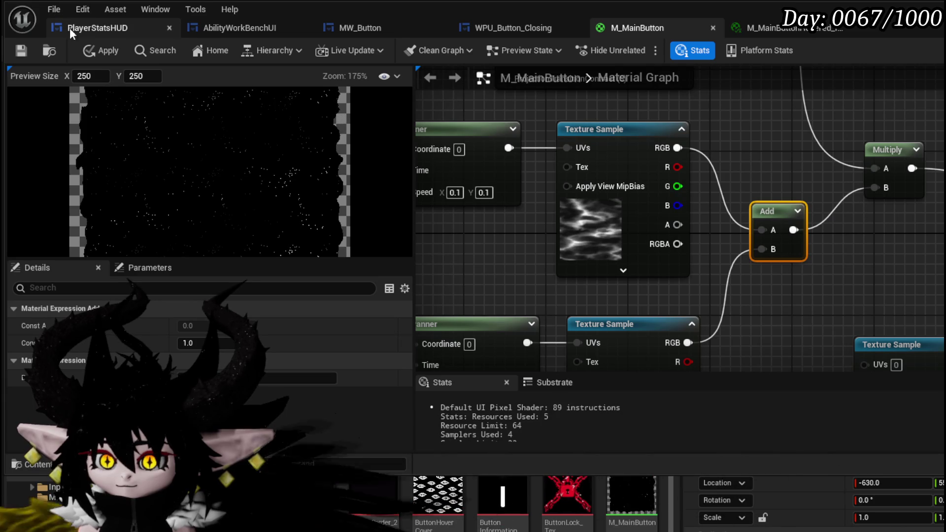
left_click(100, 48)
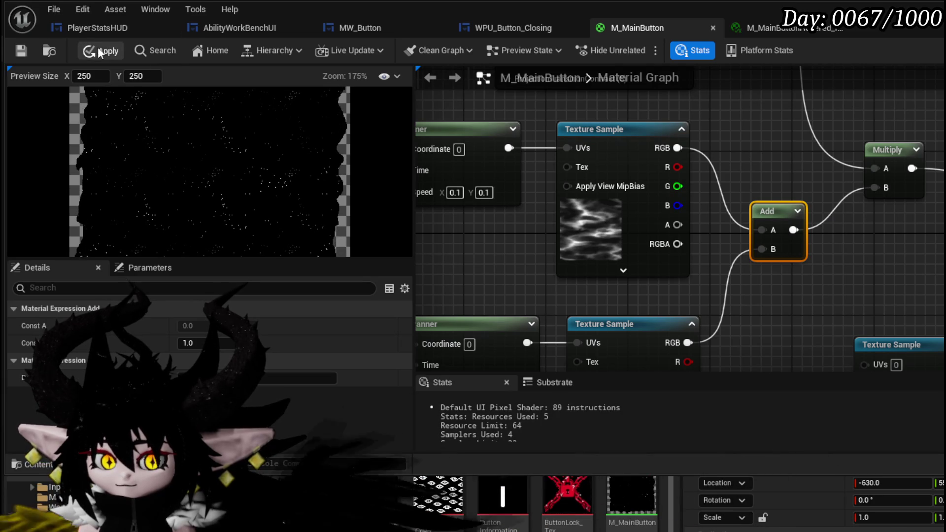
left_click(21, 51)
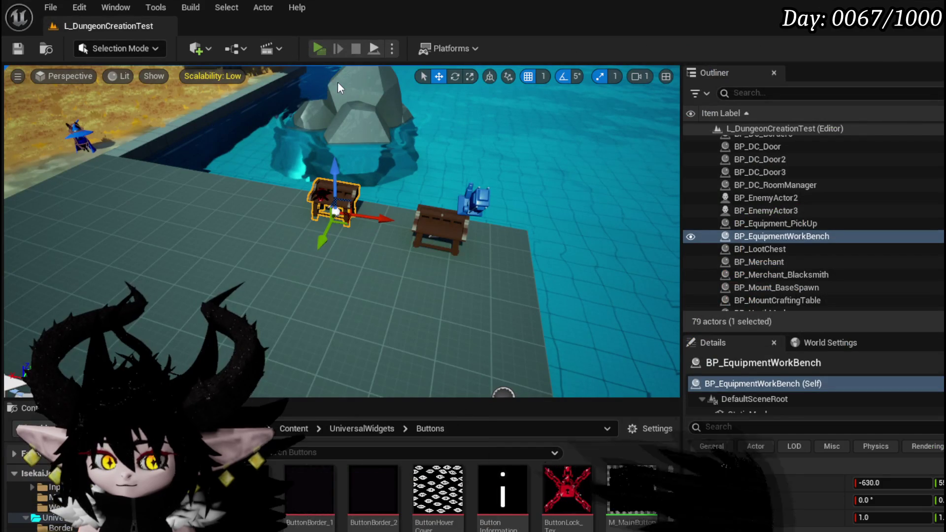
left_click(320, 48)
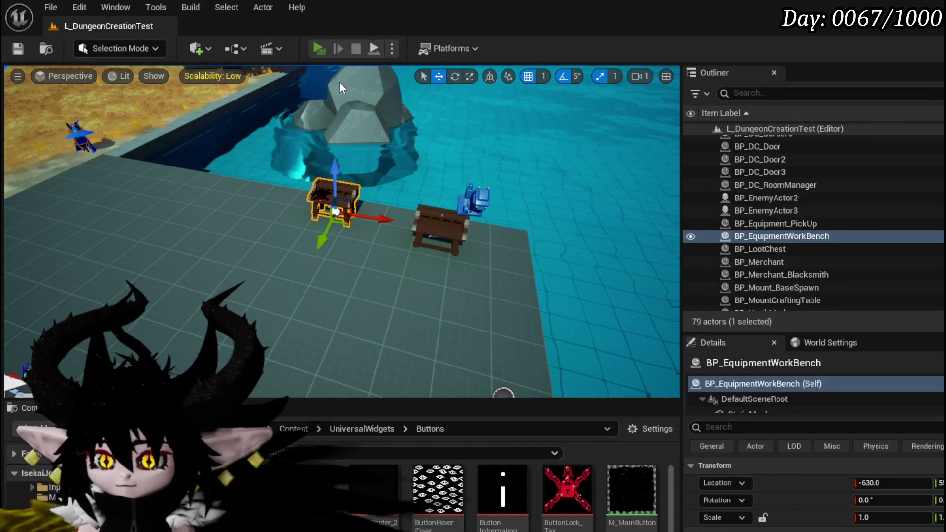
key("Escape")
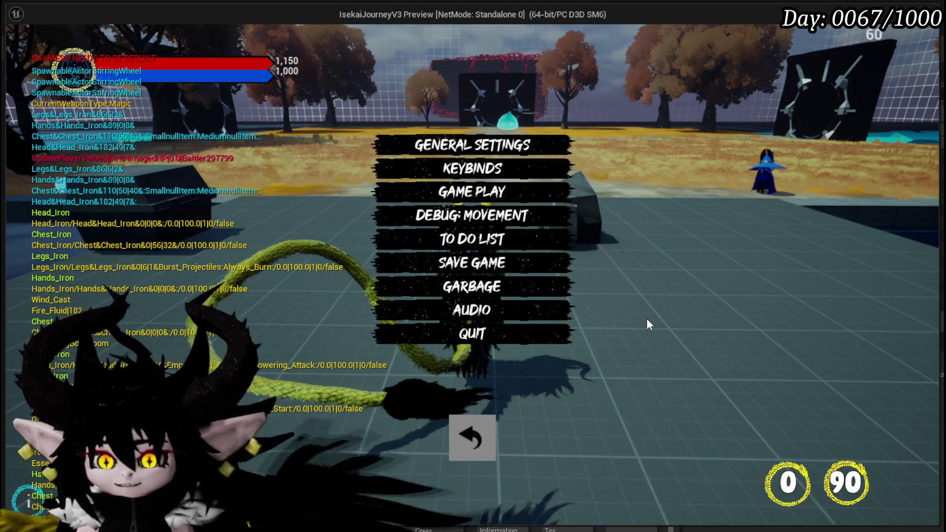
key("Escape")
key("ctrl+s")
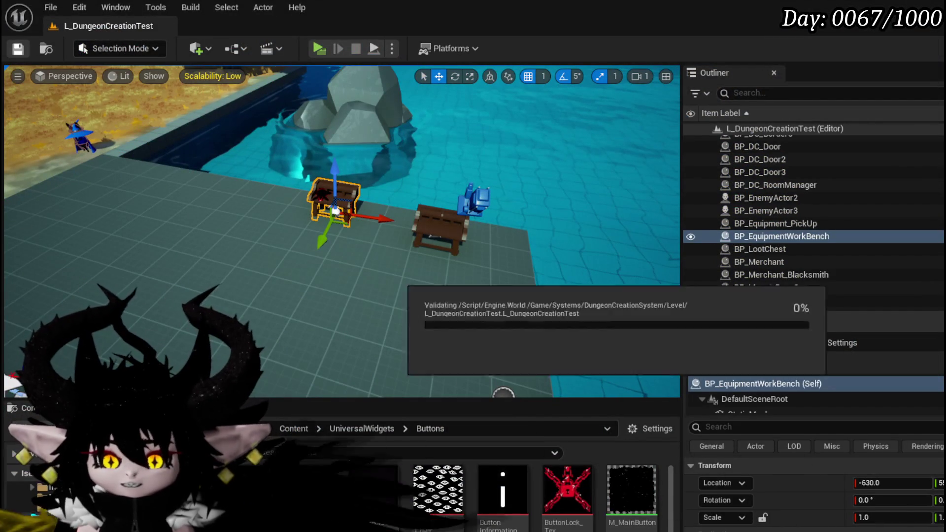
key("alt+Tab")
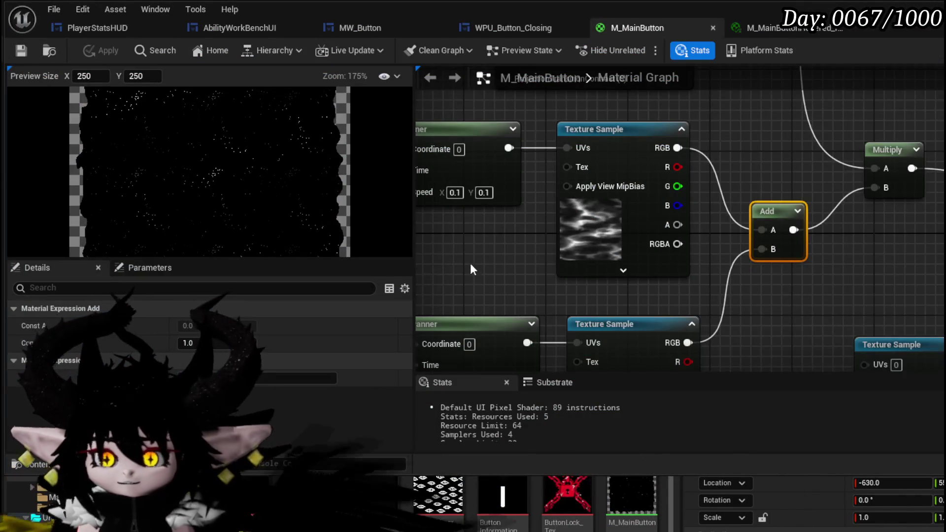
Try texture-size constant values 600 and 60, then apply and save M_MainButton
mouse_move(470, 263)
left_mouse_down()
mouse_move(591, 230)
mouse_move(685, 268)
left_mouse_up()
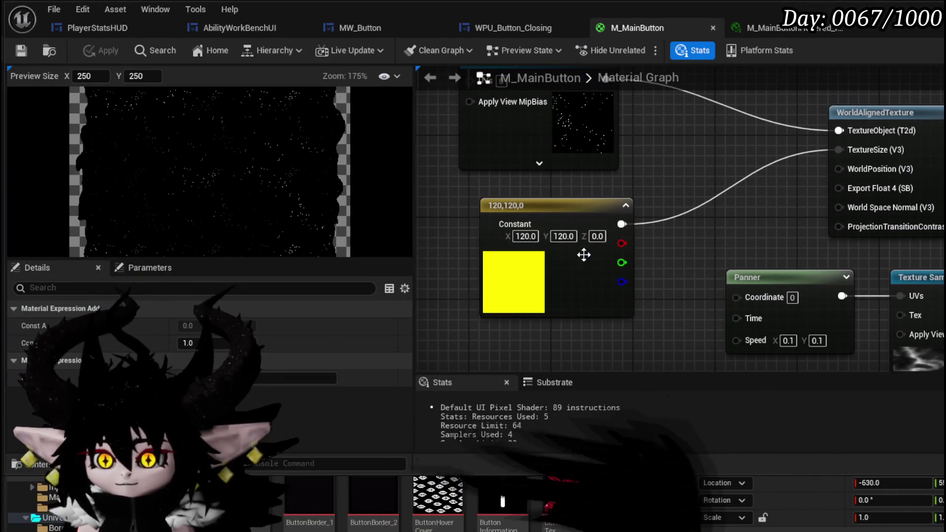
left_click(526, 236)
type("600")
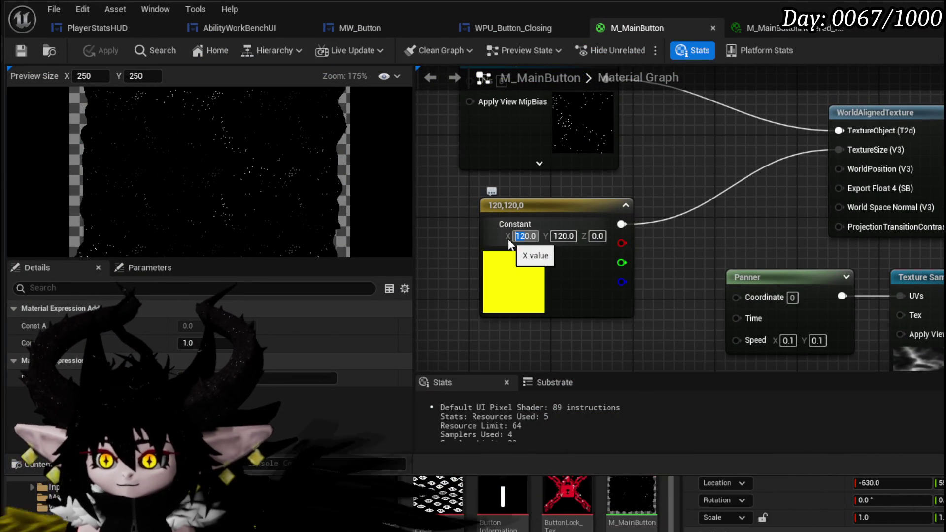
key("Return")
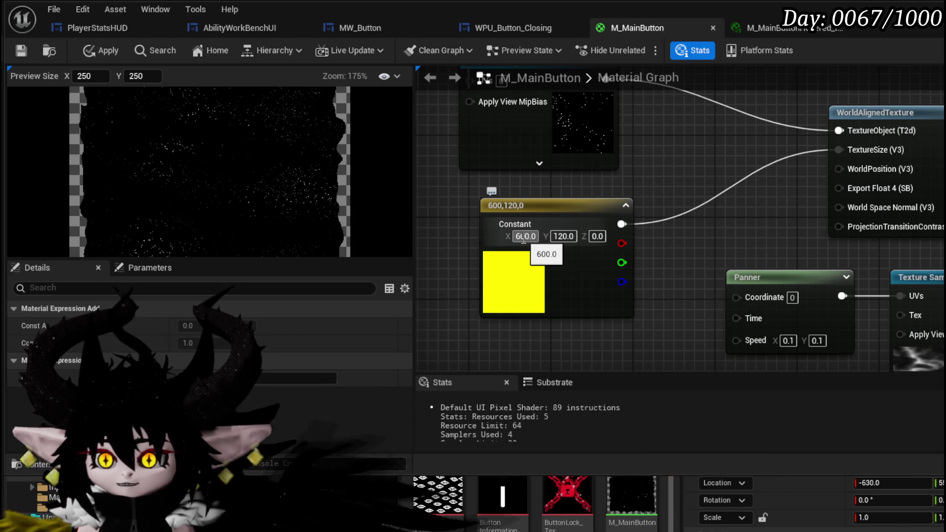
left_click(526, 236)
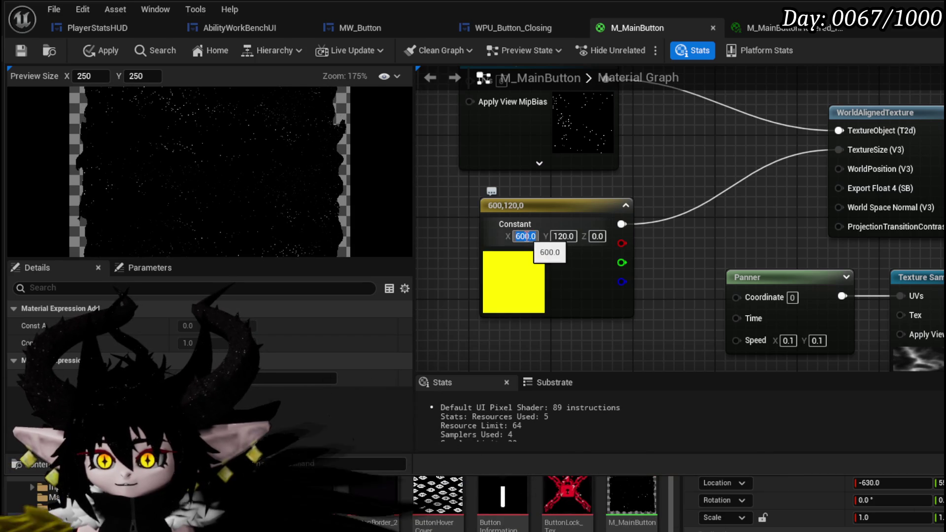
key("Return")
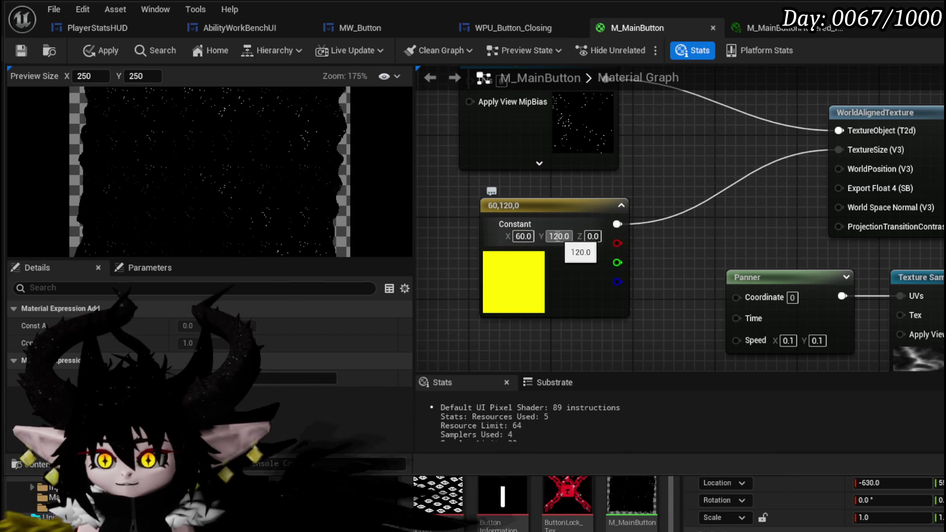
type("60")
key("Return")
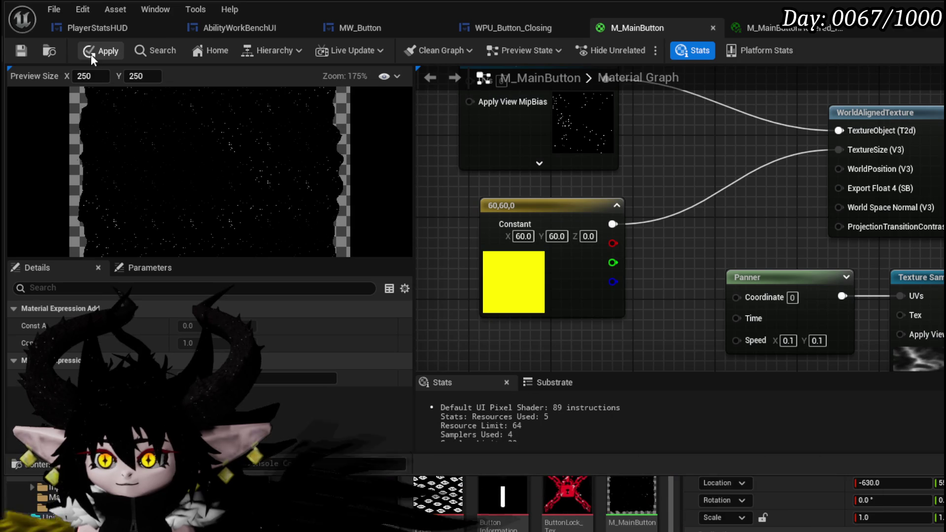
left_click(90, 54)
left_click(21, 51)
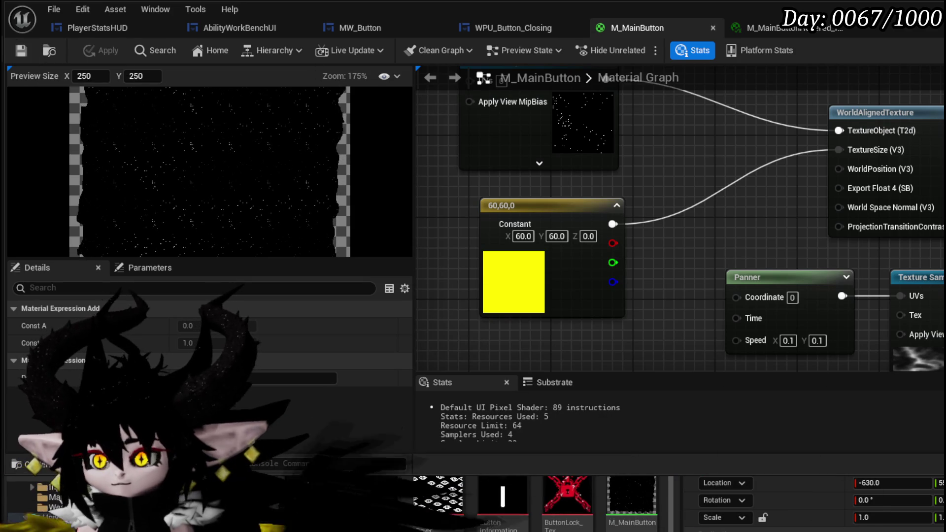
Stop the preview, reopen M_MainButton, set the constant's X and Y to 400, apply and save
key("alt+Tab")
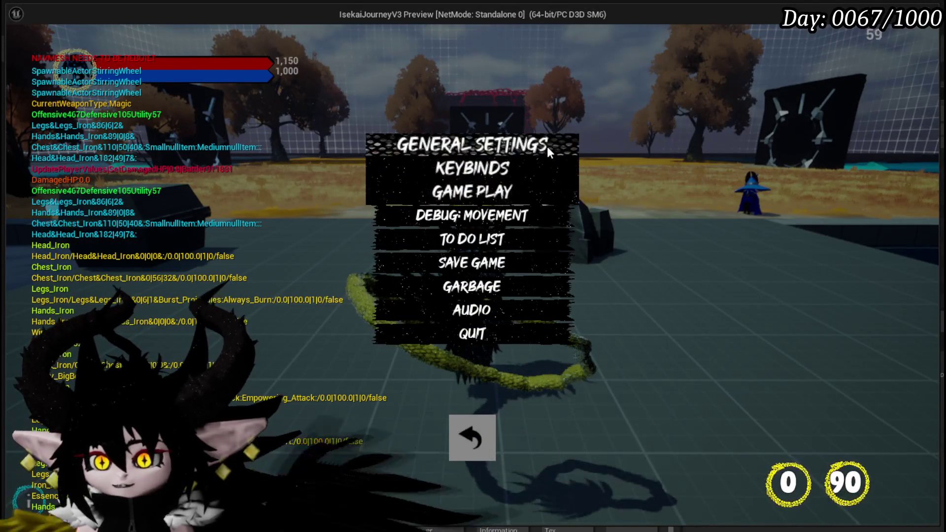
key("Escape")
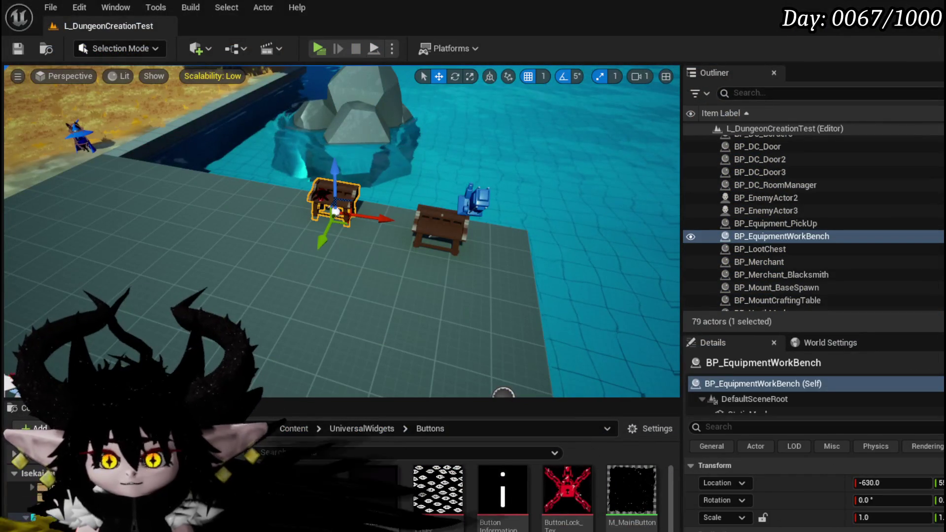
double_click(631, 491)
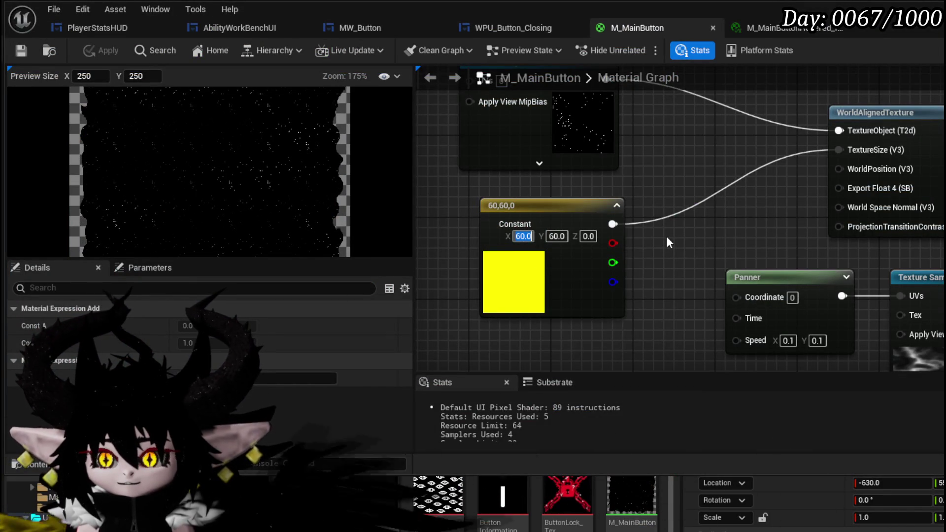
type("400")
key("Return")
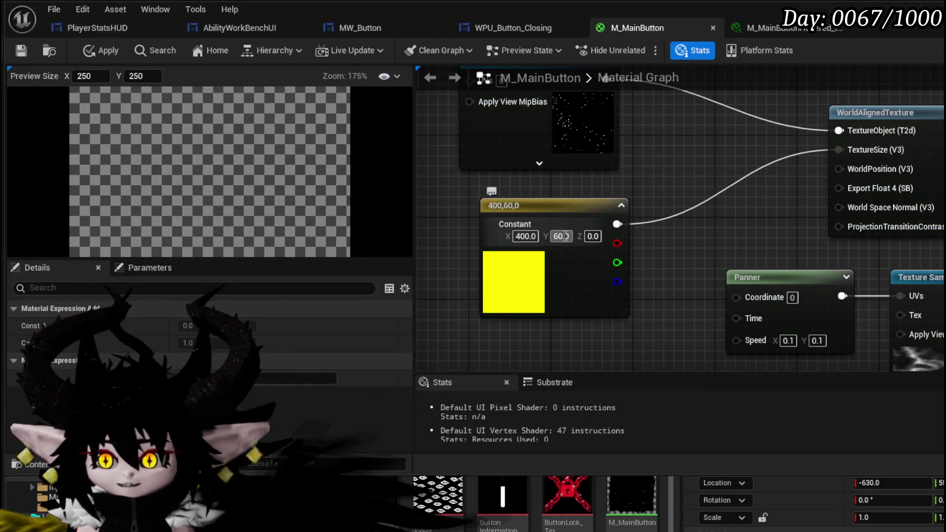
type("400")
key("Return")
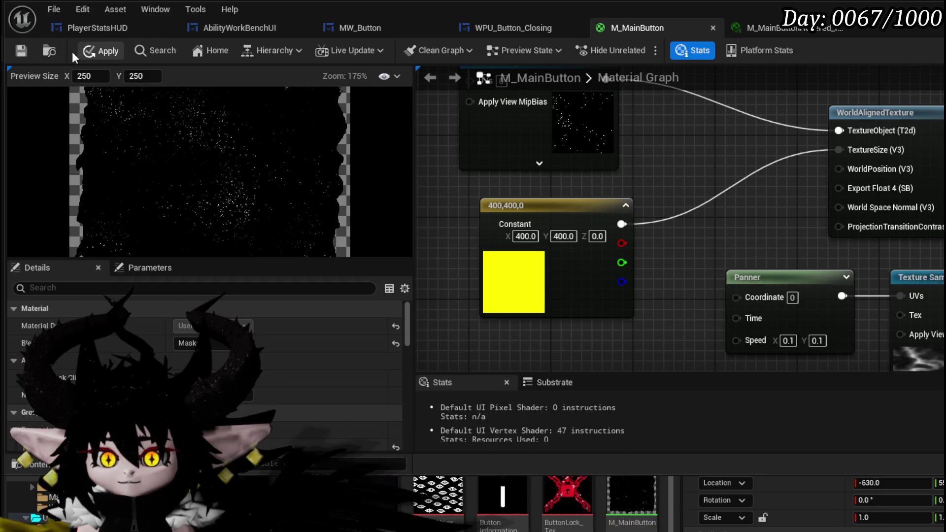
left_click(89, 51)
left_click(20, 54)
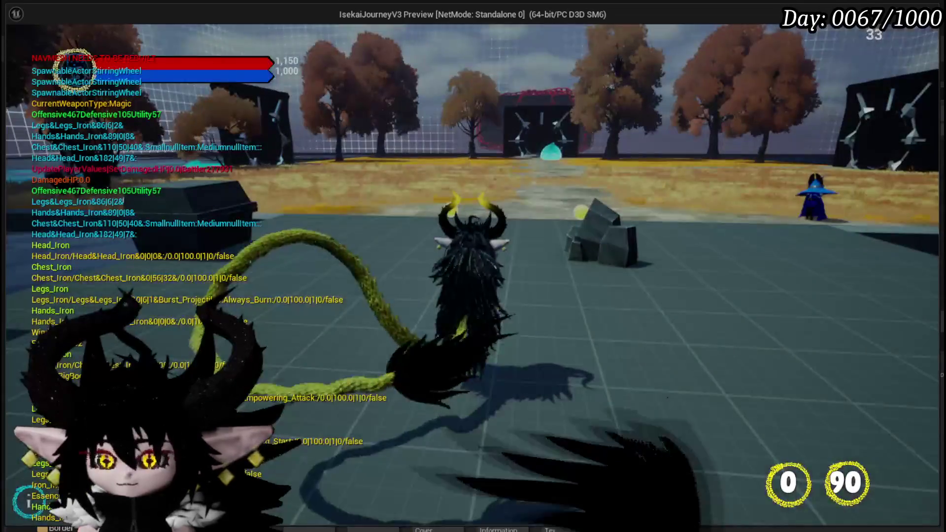
key("Tab")
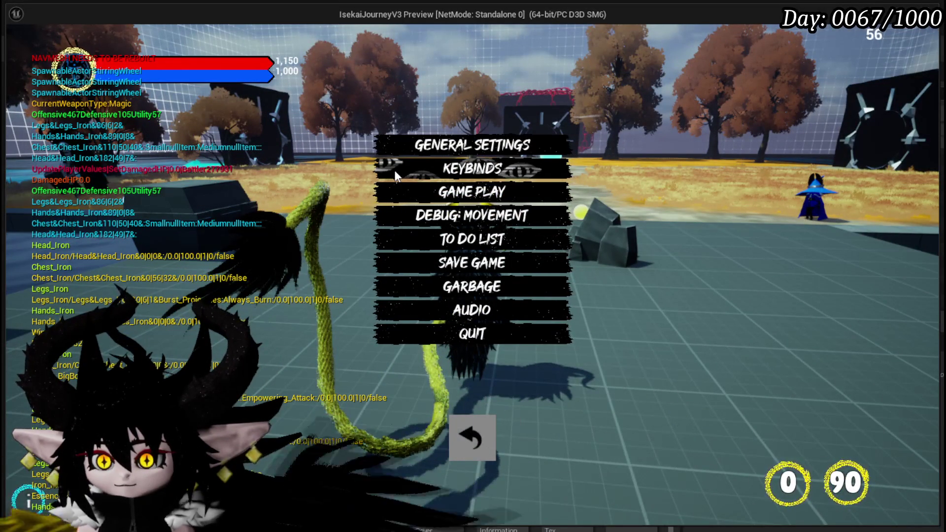
left_click(400, 194)
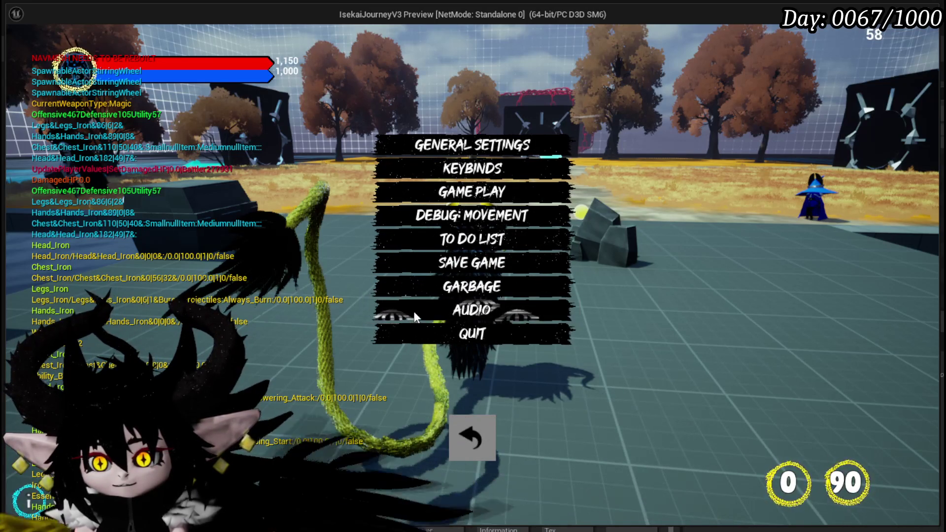
left_click(414, 318)
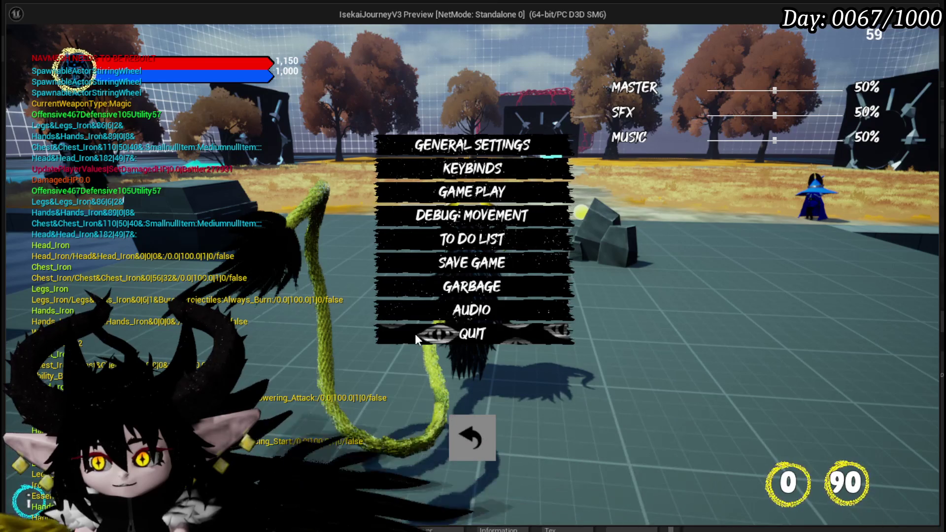
left_click(415, 333)
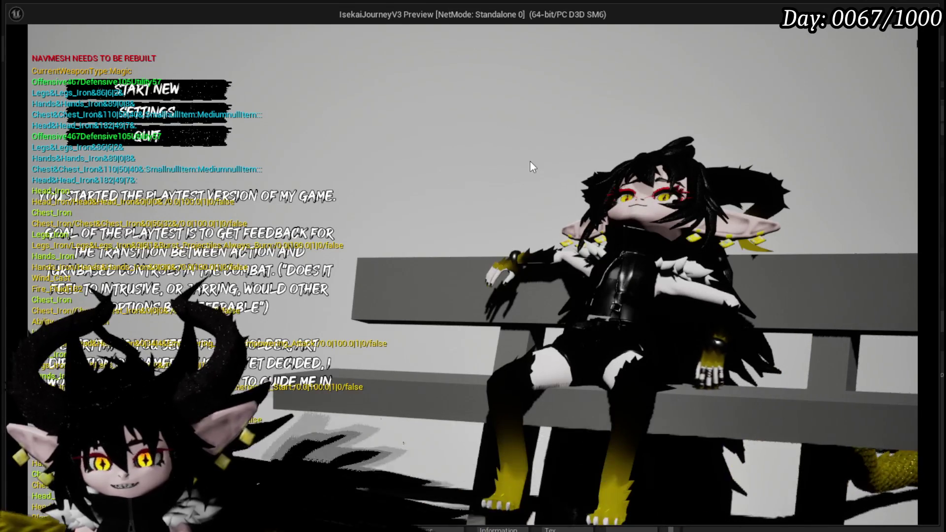
left_click(159, 139)
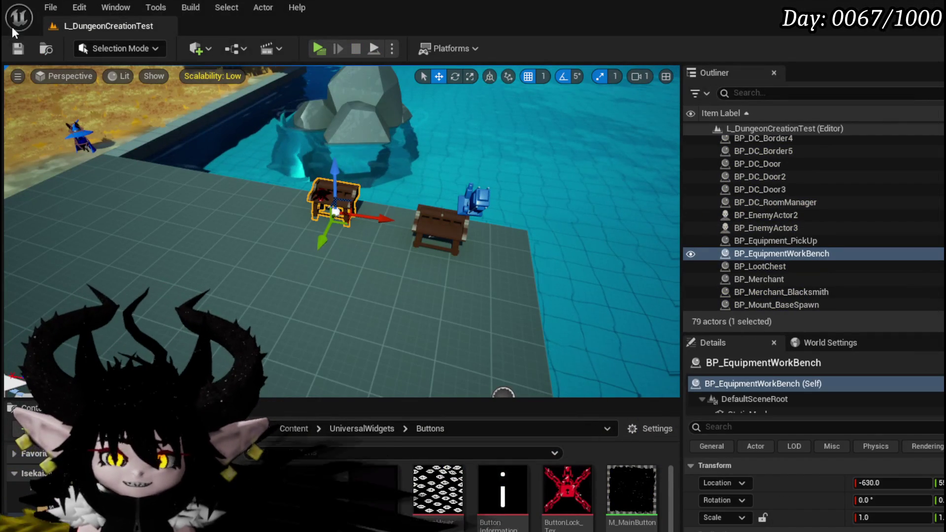
Save the level, open M_MainButton and locate its Color parameter, then save the material
left_click(18, 49)
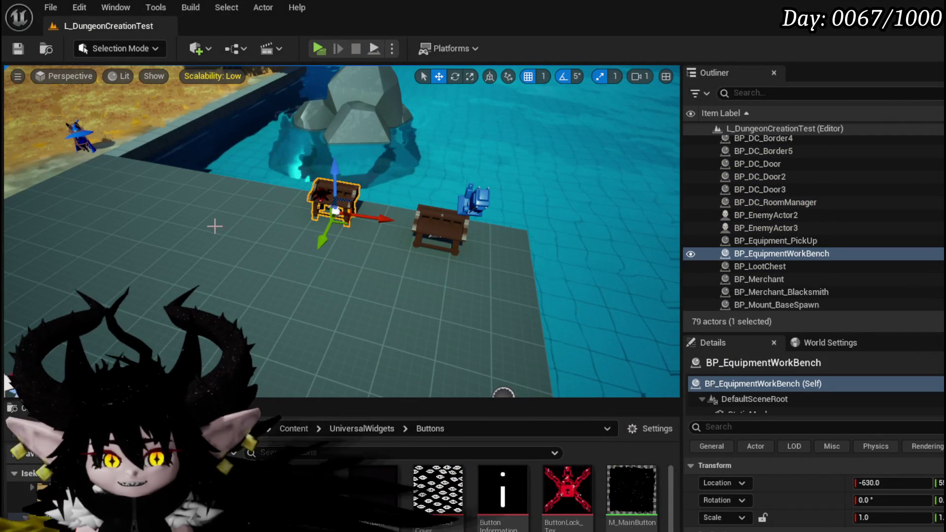
left_click(10, 51)
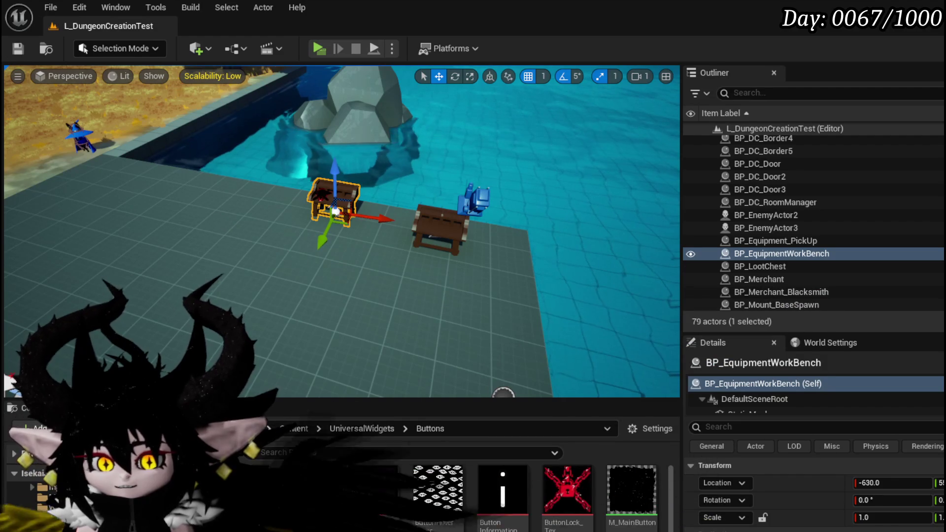
double_click(631, 490)
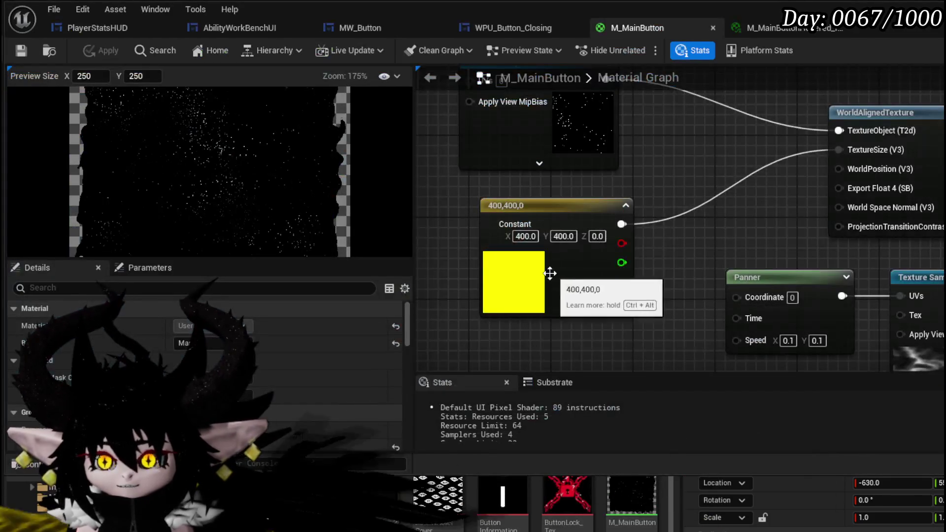
scroll(719, 162, "down", 4)
scroll(634, 188, "up", 4)
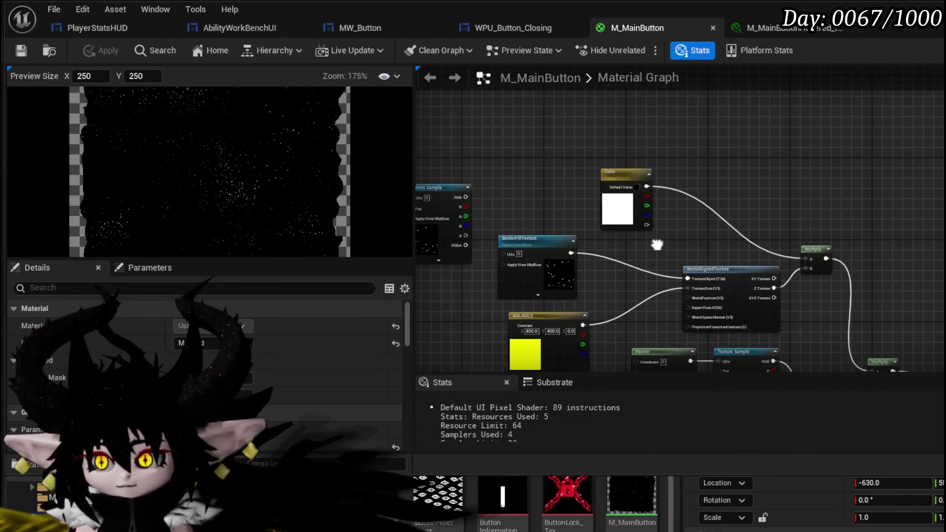
left_click(688, 180)
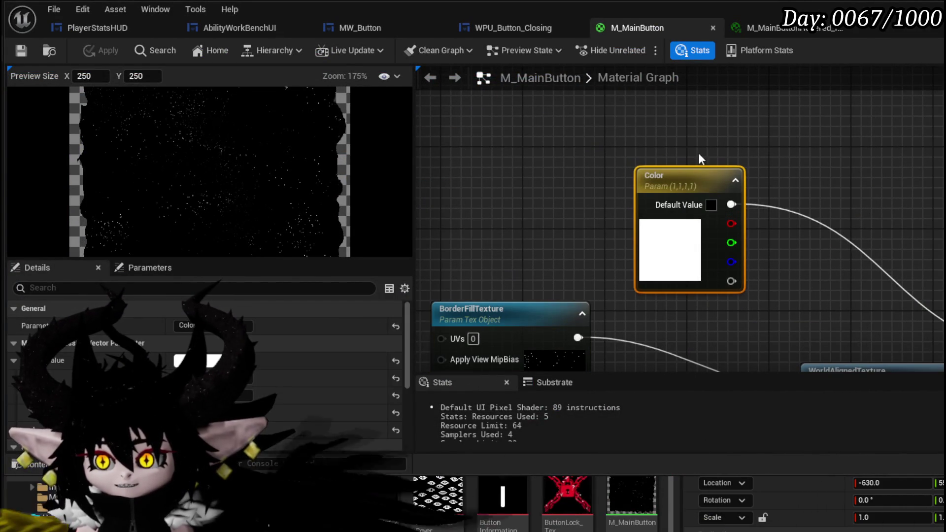
left_click_drag(779, 288, 806, 276)
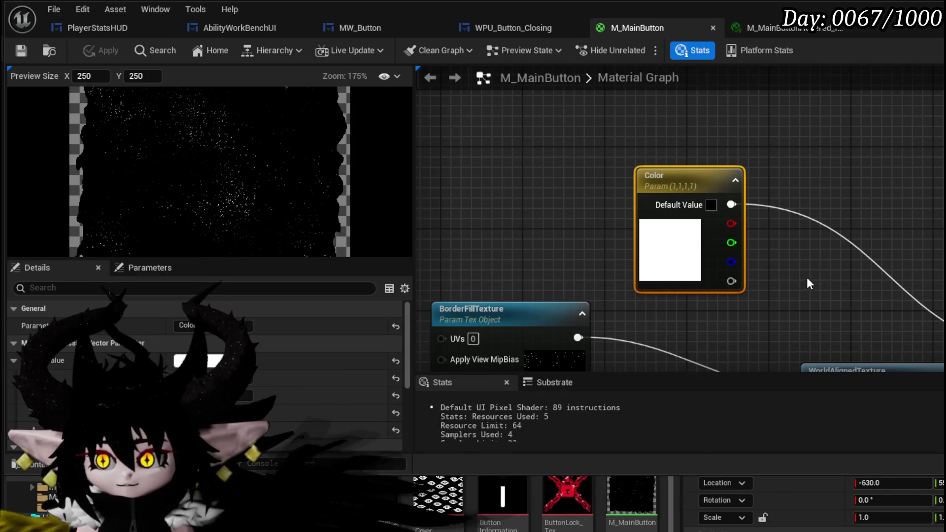
left_click(806, 276)
key("ctrl+s")
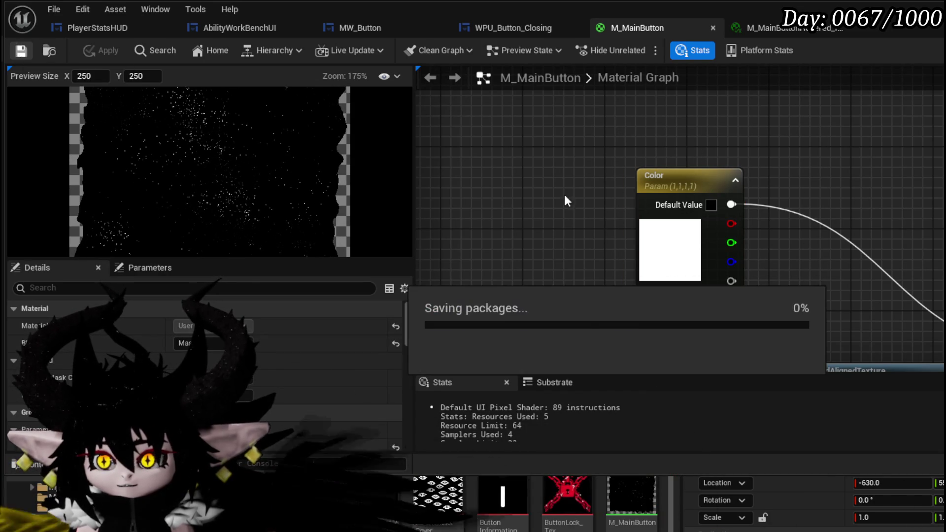
Set the Color parameter to yellow (1, 0.884, 0, 1), save, and launch the game
double_click(669, 233)
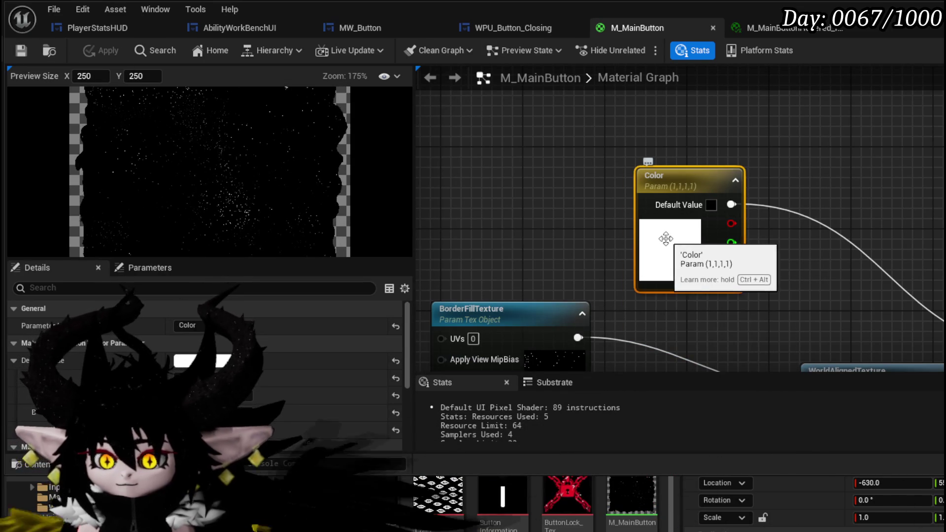
left_click(780, 400)
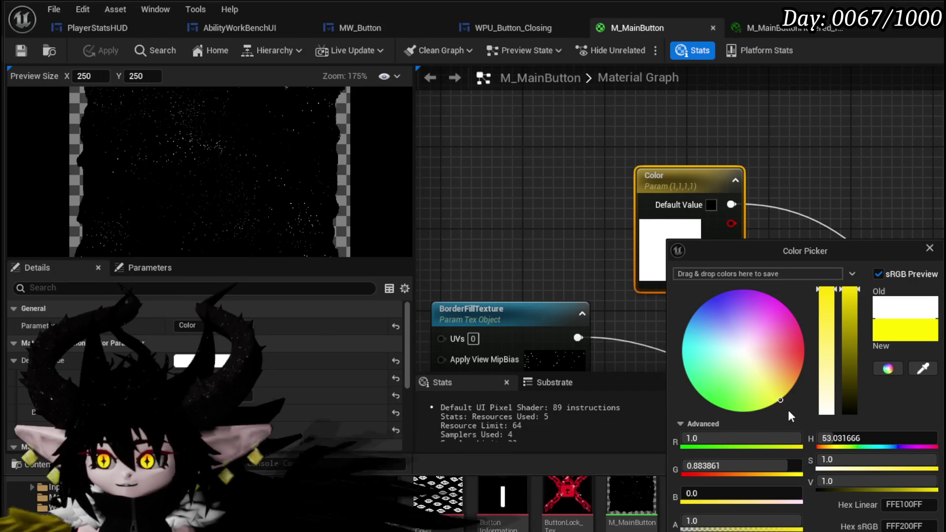
key("Return")
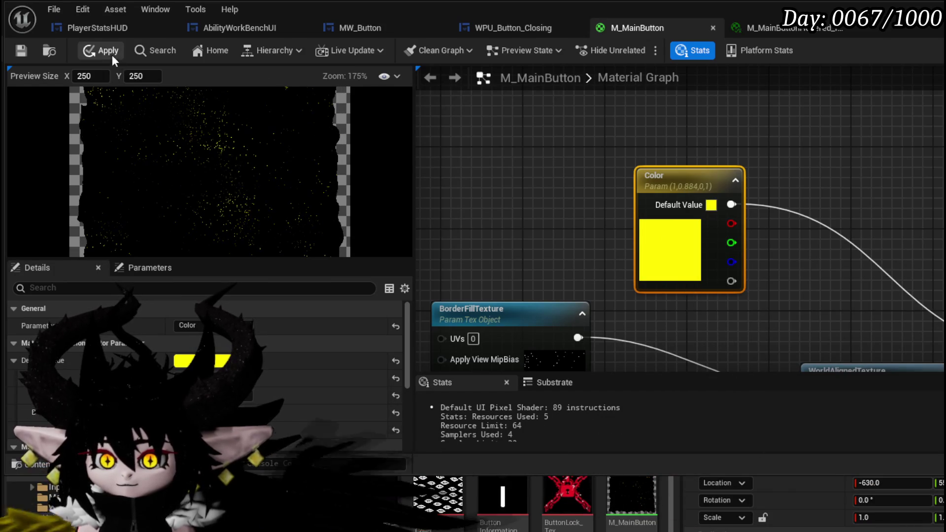
left_click(22, 50)
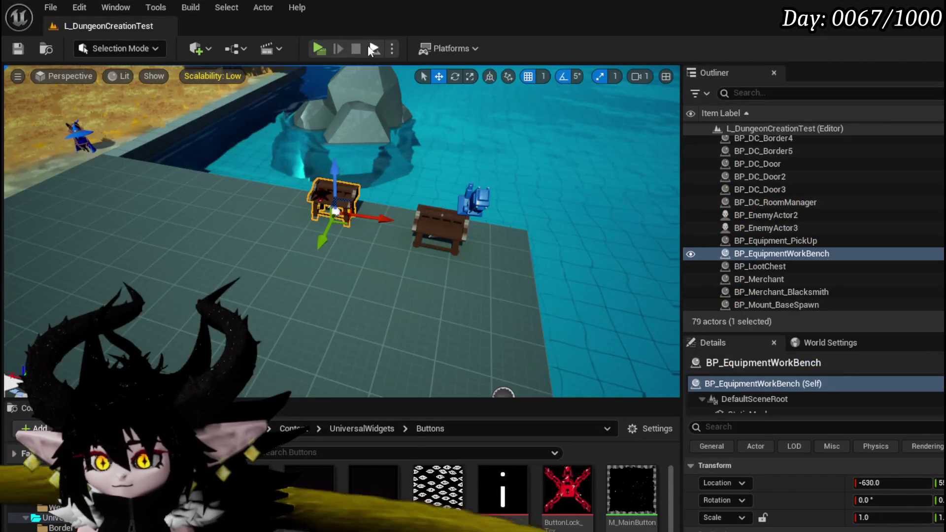
left_click(368, 46)
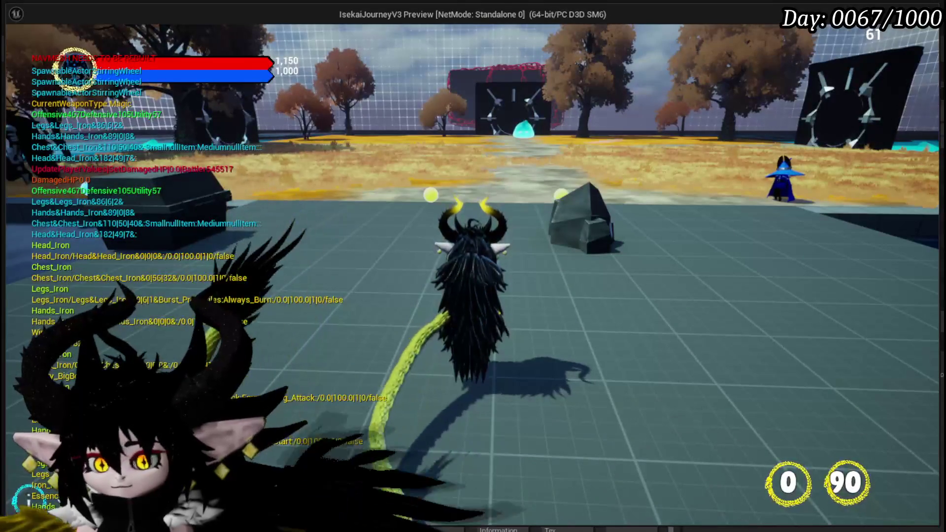
Toggle the in-game pause menu closed and open again
key("Escape")
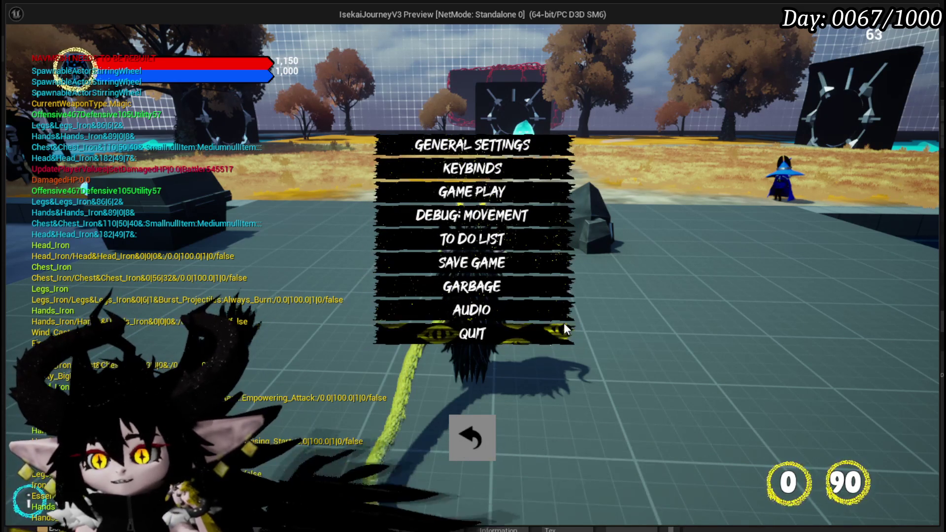
key("Escape")
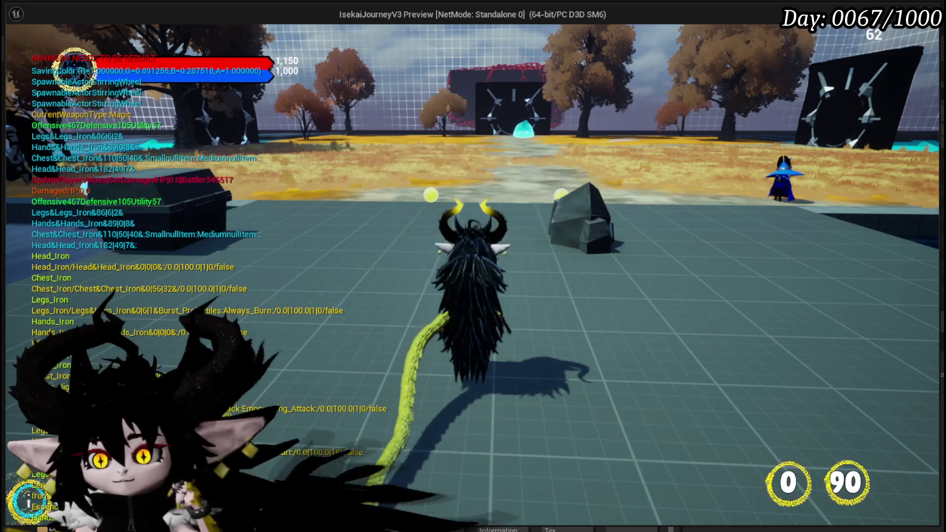
key("Escape")
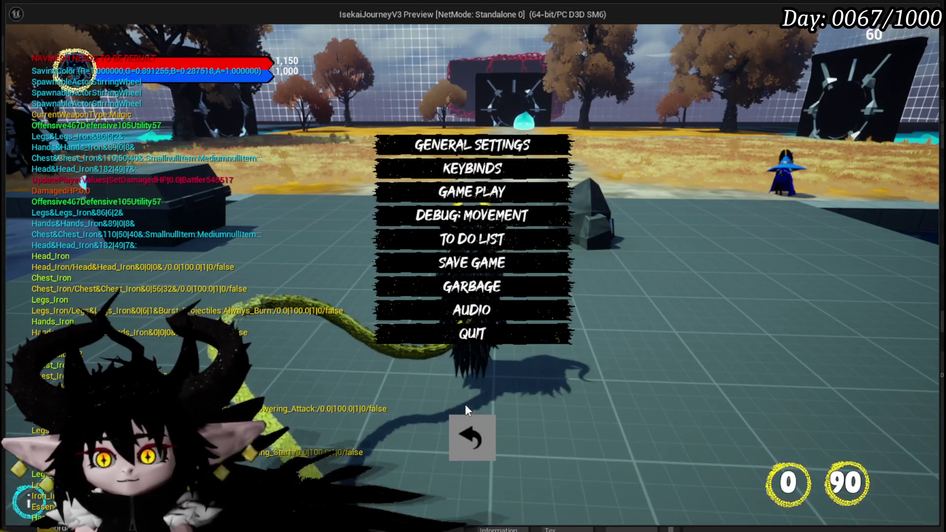
key("Escape")
key("Escape")
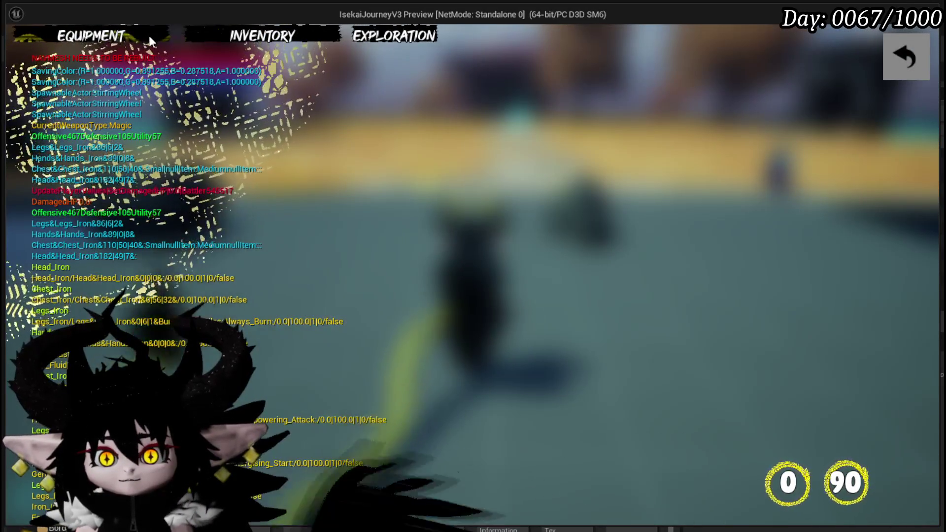
Open the Equipment page and scroll through the helmets for the head slot
left_click(149, 35)
left_click(620, 165)
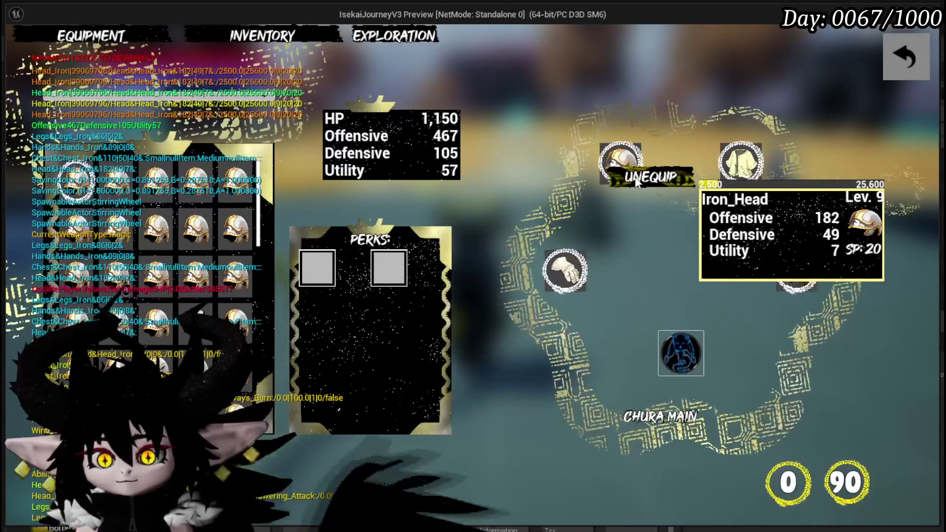
scroll(221, 187, "down", 3)
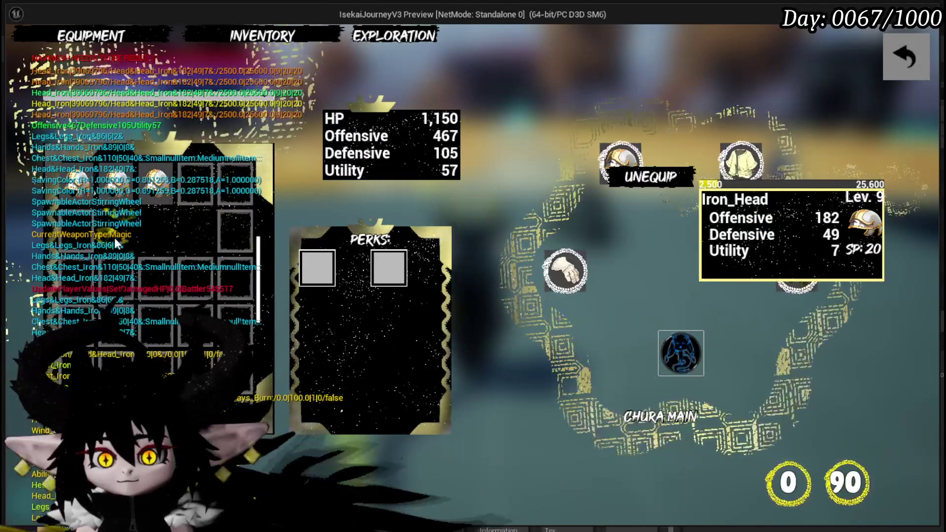
scroll(147, 246, "down", 2)
scroll(171, 240, "down", 1)
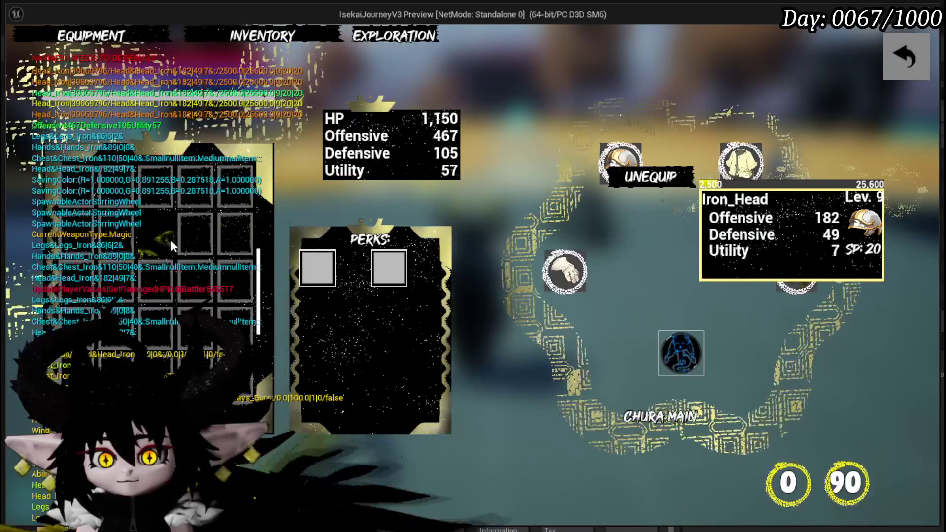
scroll(223, 241, "down", 1)
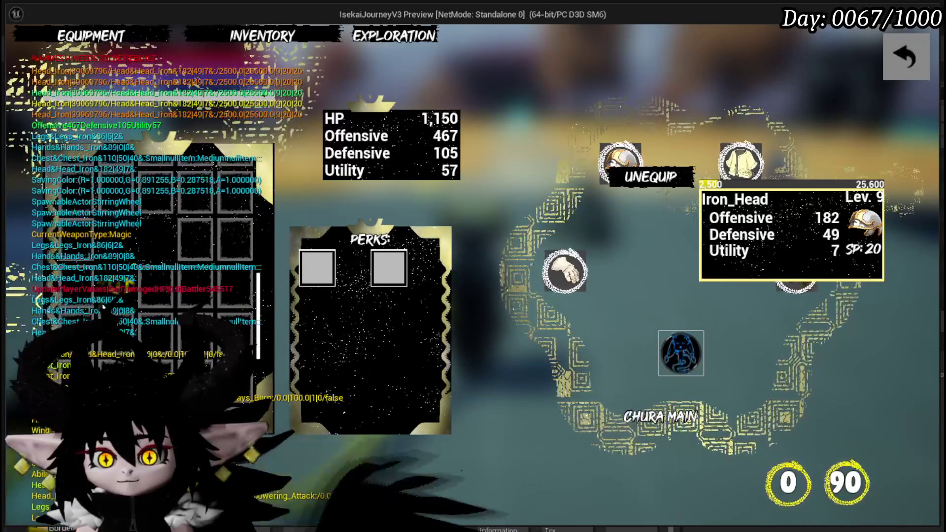
Stop the preview, save the level, and rearrange M_MainButton's panner, texture and Add nodes
key("Escape")
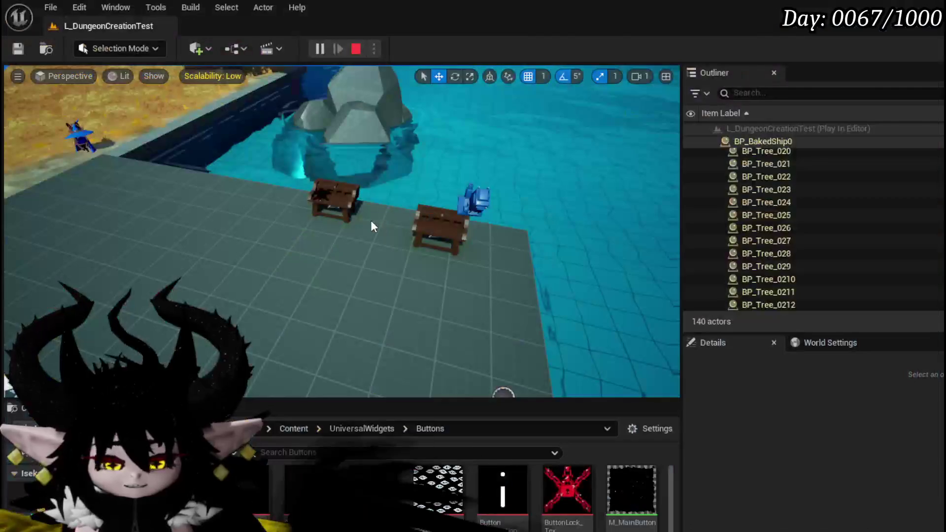
left_click(20, 47)
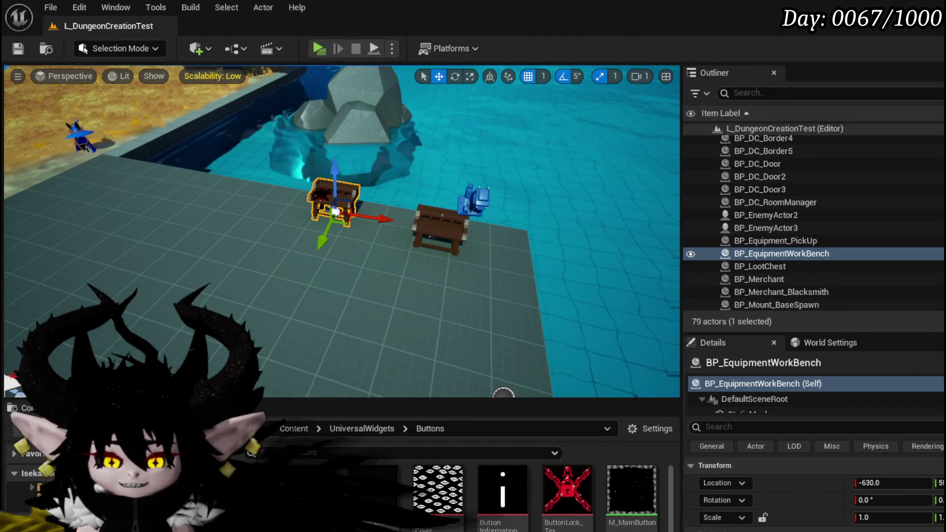
double_click(631, 491)
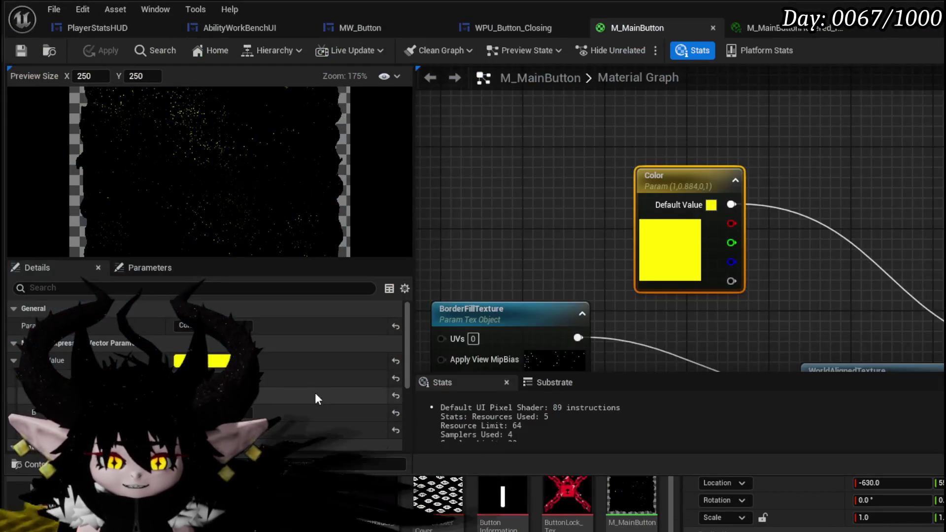
mouse_move(613, 219)
left_mouse_down()
mouse_move(606, 197)
mouse_move(537, 256)
left_mouse_up()
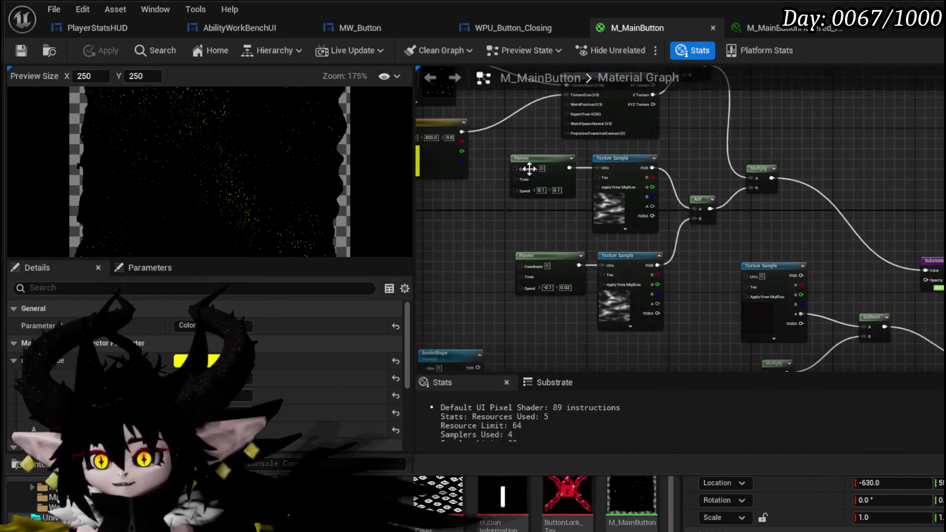
scroll(537, 256, "up", 2)
mouse_move(547, 318)
left_mouse_down()
mouse_move(682, 237)
mouse_move(887, 158)
mouse_move(739, 246)
mouse_move(446, 173)
mouse_move(489, 209)
mouse_move(461, 219)
left_mouse_up()
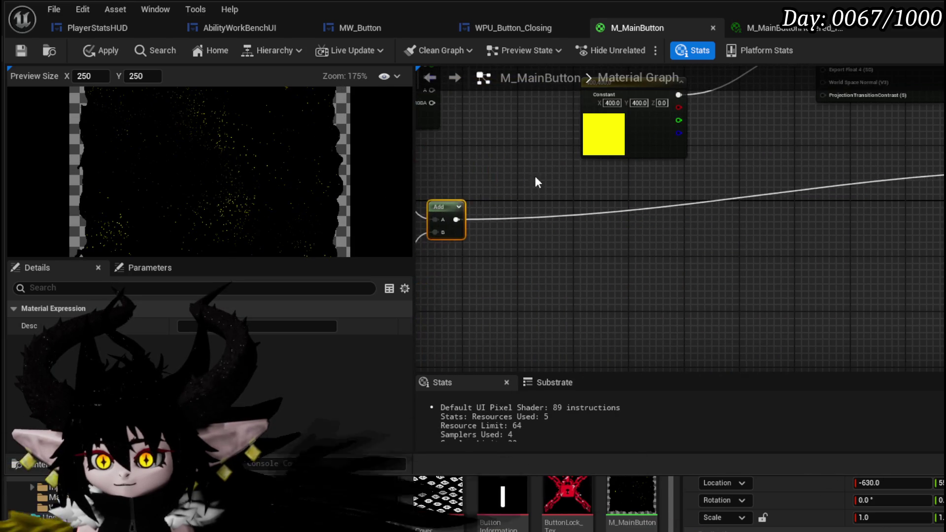
mouse_move(534, 173)
left_mouse_down()
mouse_move(534, 298)
mouse_move(495, 276)
left_mouse_up()
left_click_drag(658, 253, 798, 196)
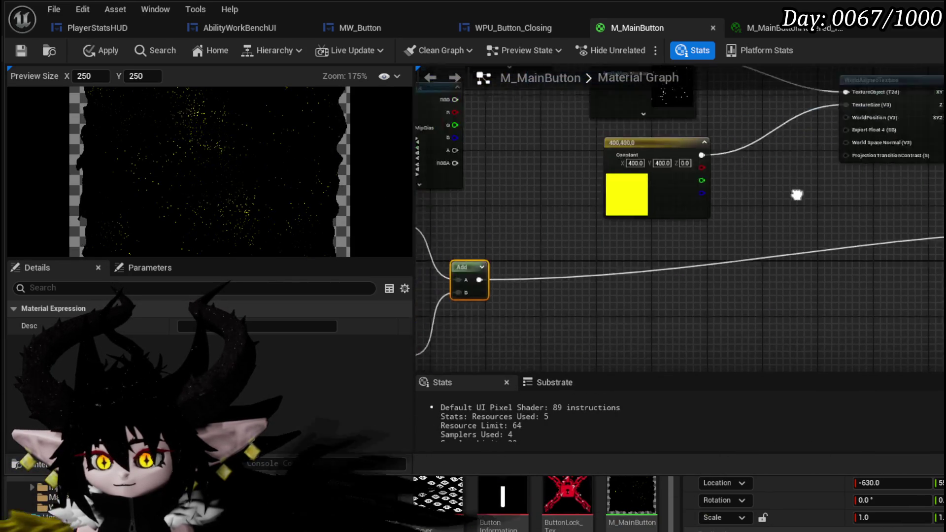
mouse_move(532, 245)
left_mouse_down()
mouse_move(676, 192)
mouse_move(799, 182)
left_mouse_up()
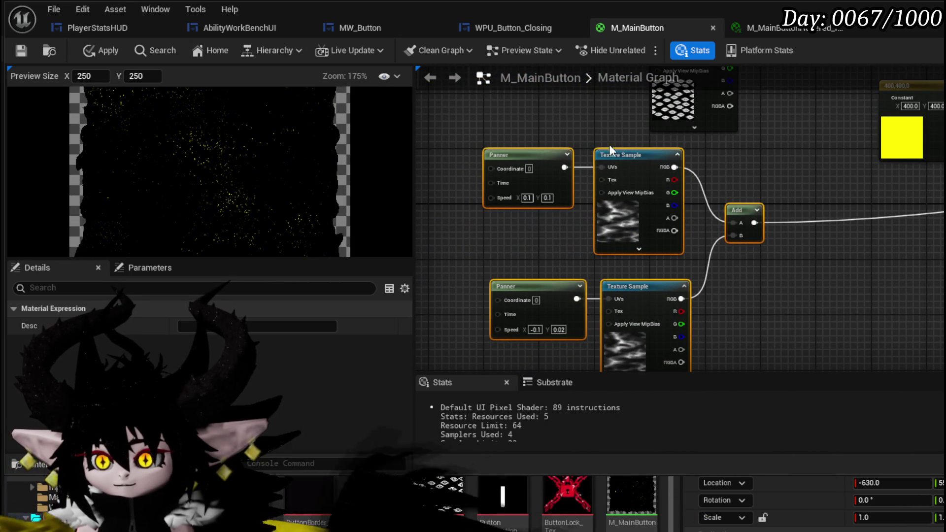
left_click_drag(612, 137, 608, 160)
mouse_move(833, 63)
left_mouse_down()
mouse_move(622, 190)
mouse_move(616, 205)
mouse_move(655, 205)
mouse_move(658, 262)
left_mouse_up()
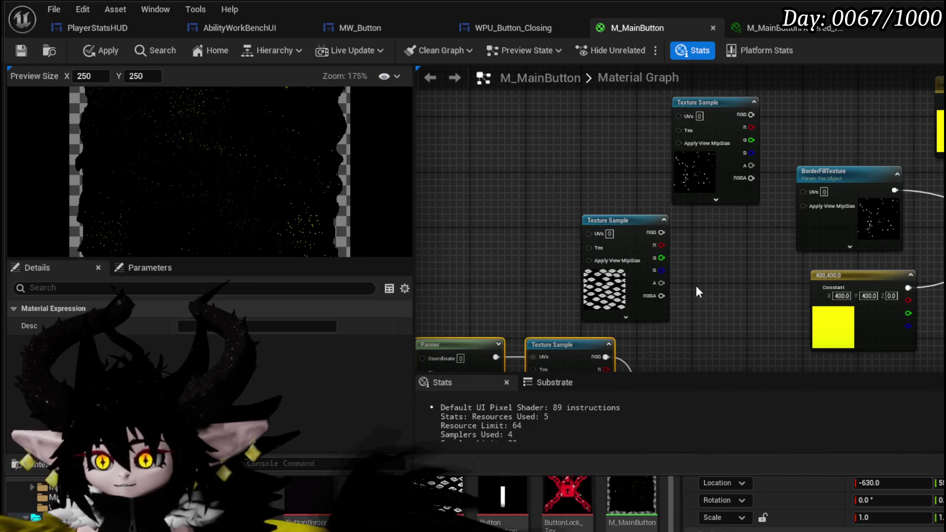
Delete both Texture Samples and wire a pasted copy of BorderFillTexture after the Add node
mouse_move(696, 285)
left_mouse_down()
mouse_move(665, 197)
mouse_move(531, 126)
left_mouse_up()
key("Delete")
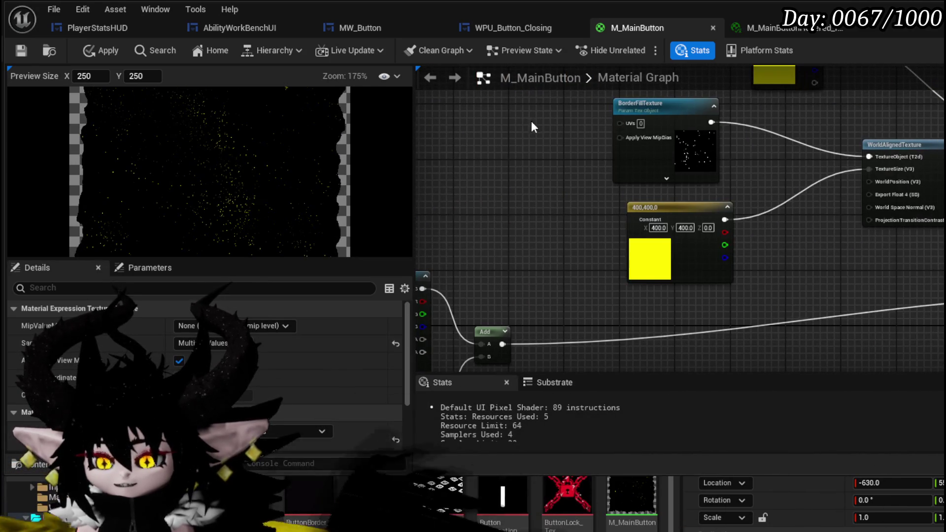
key("ctrl+c")
left_click_drag(567, 217, 532, 116)
key("ctrl+v")
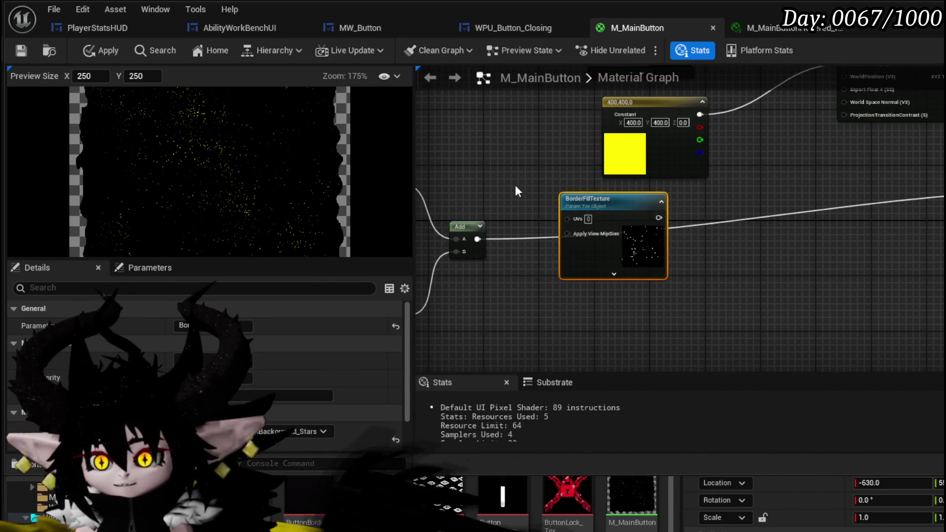
left_click_drag(516, 185, 697, 204)
left_click(570, 197)
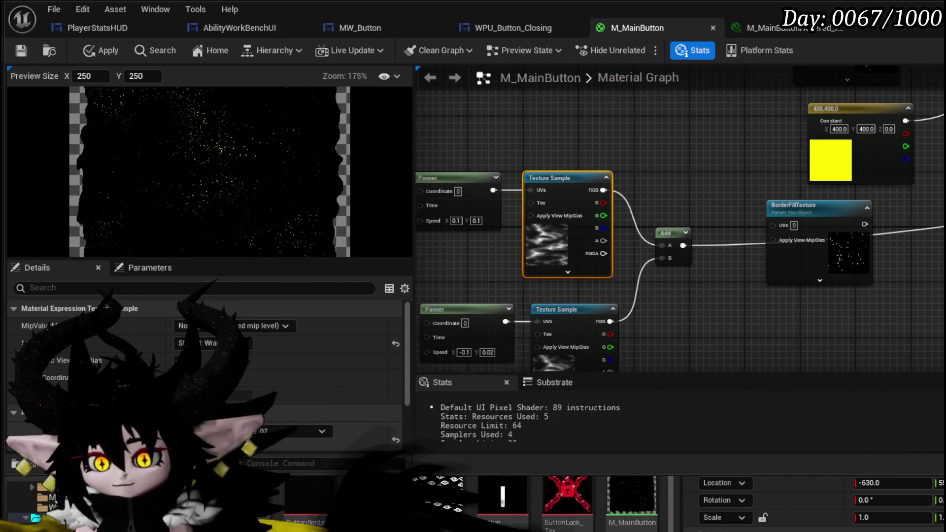
left_click(783, 259)
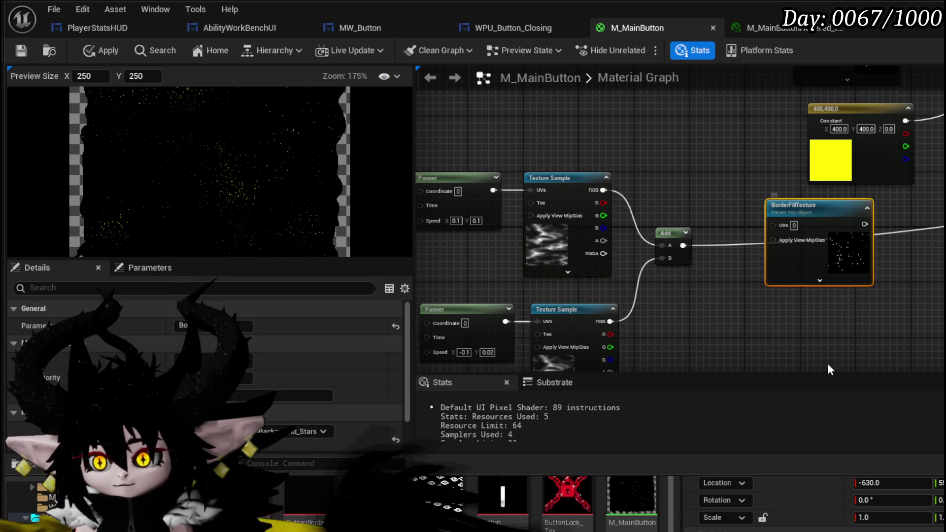
Try the cloud noise texture on BorderFillTexture, then revert it to Background_Stars
left_click(290, 507)
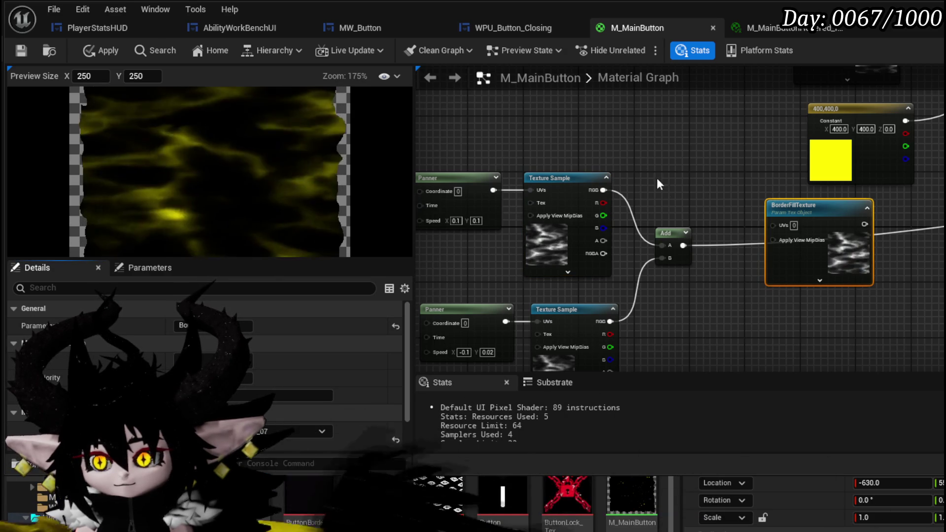
mouse_move(683, 155)
left_mouse_down()
mouse_move(545, 172)
mouse_move(525, 231)
mouse_move(578, 168)
left_mouse_up()
left_click(545, 172)
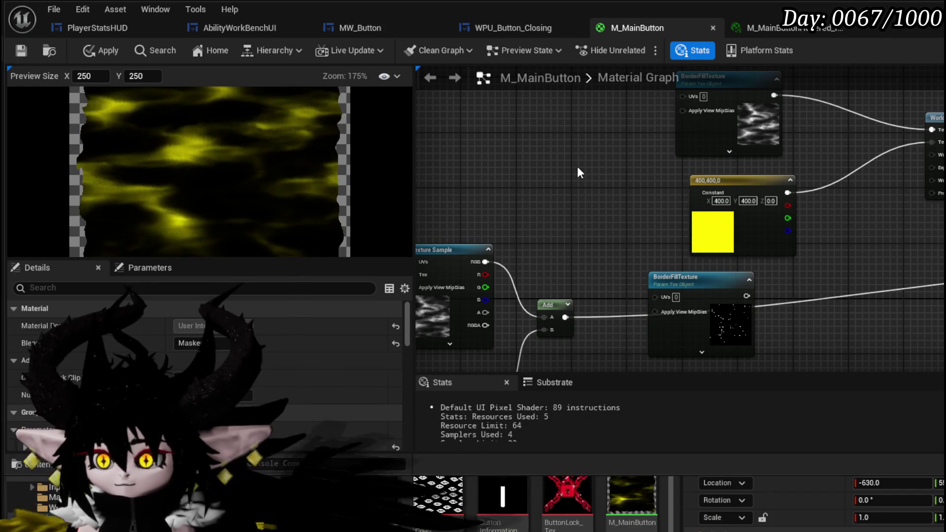
key("ctrl+z")
left_click_drag(577, 168, 547, 230)
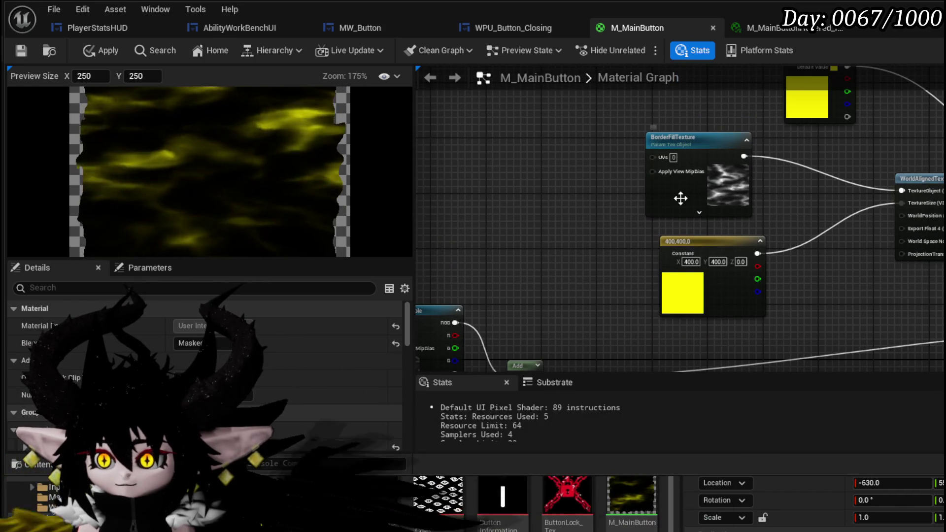
mouse_move(582, 264)
left_mouse_down()
mouse_move(813, 327)
mouse_move(773, 244)
mouse_move(783, 383)
left_mouse_up()
left_click_drag(745, 233, 749, 312)
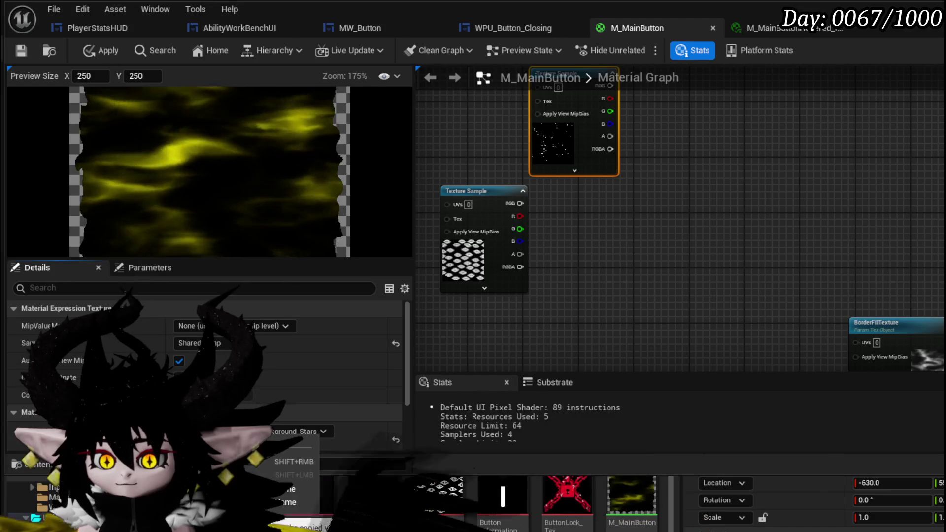
left_click_drag(590, 342, 505, 259)
left_click(832, 257)
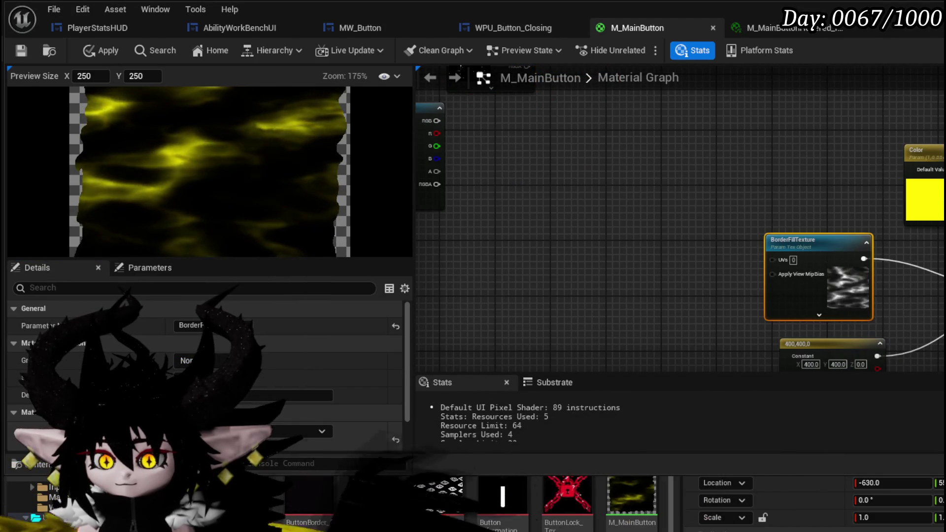
left_click(276, 479)
Paste a Texture Sample near the Add node and convert it into a Texture Object
mouse_move(602, 369)
left_mouse_down()
mouse_move(596, 242)
mouse_move(586, 226)
left_mouse_up()
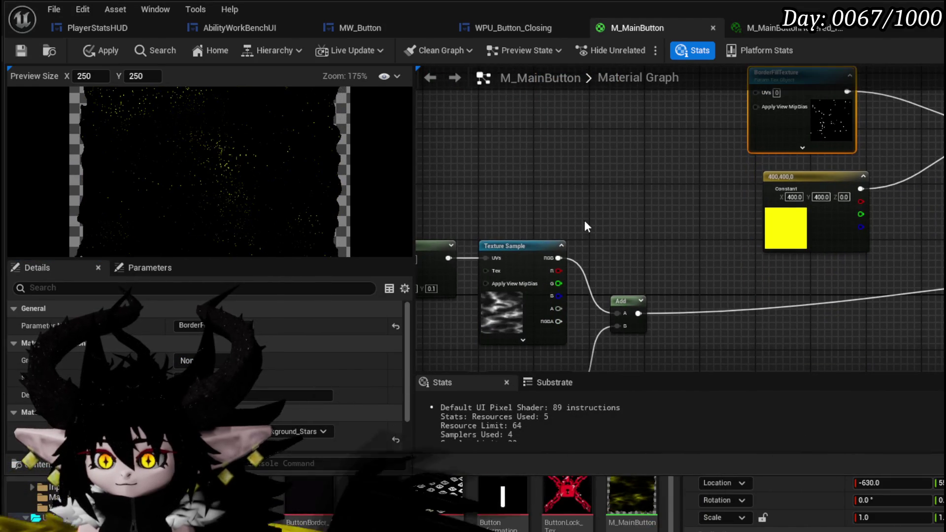
left_click_drag(768, 295, 658, 276)
key("ctrl+v")
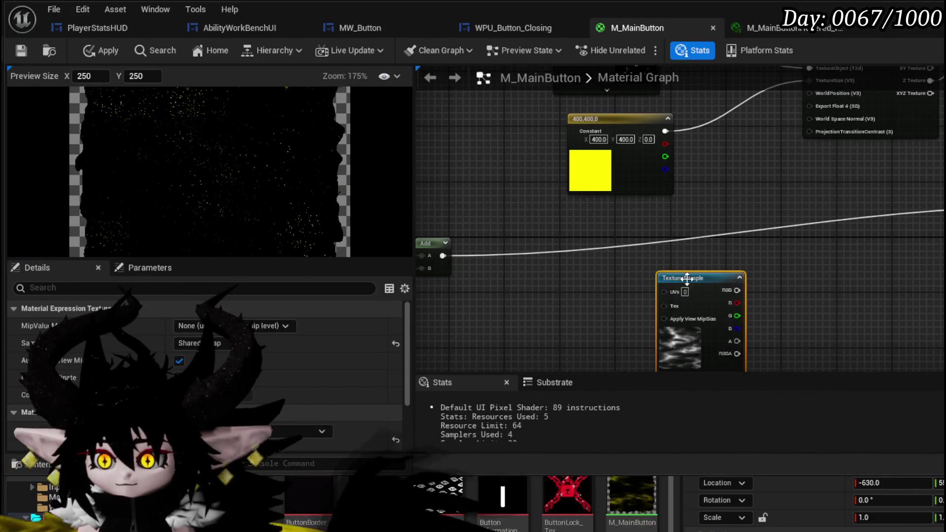
right_click(692, 286)
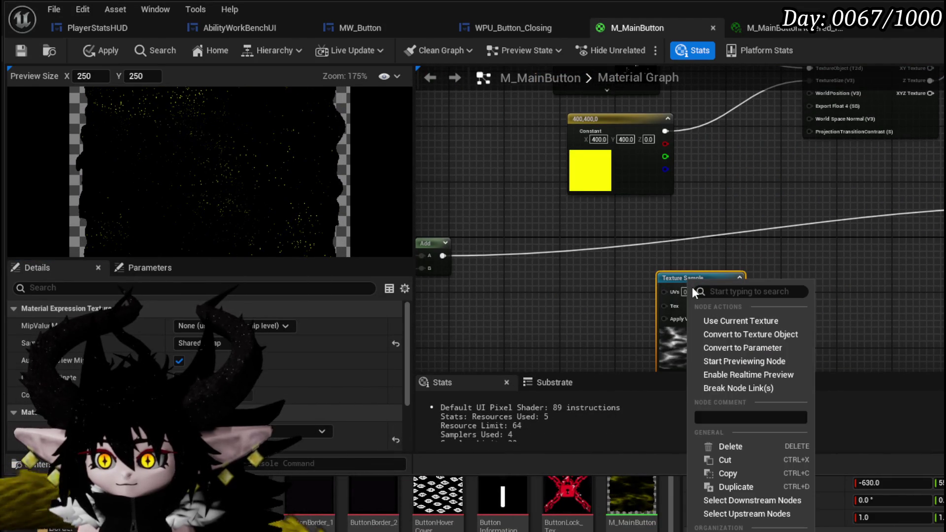
left_click(738, 334)
mouse_move(684, 277)
left_mouse_down()
mouse_move(611, 230)
mouse_move(666, 396)
left_mouse_up()
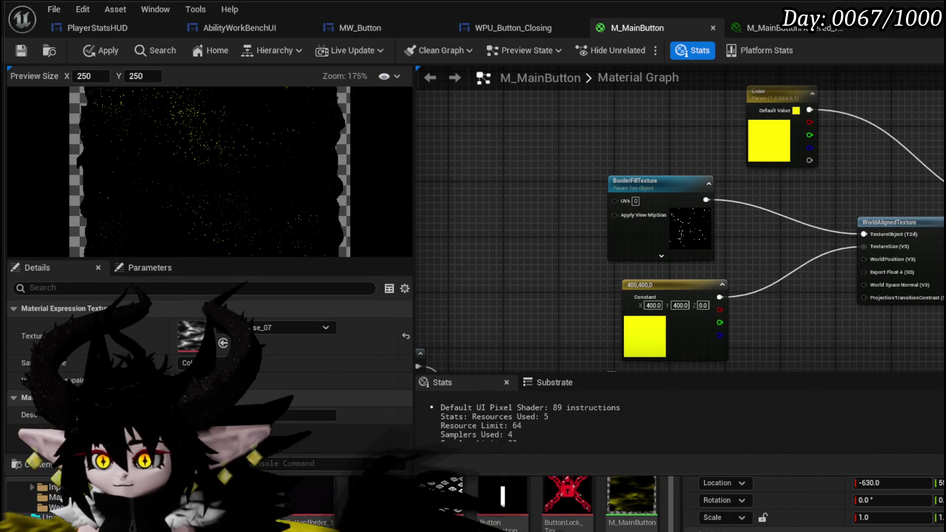
left_click_drag(617, 251, 555, 100)
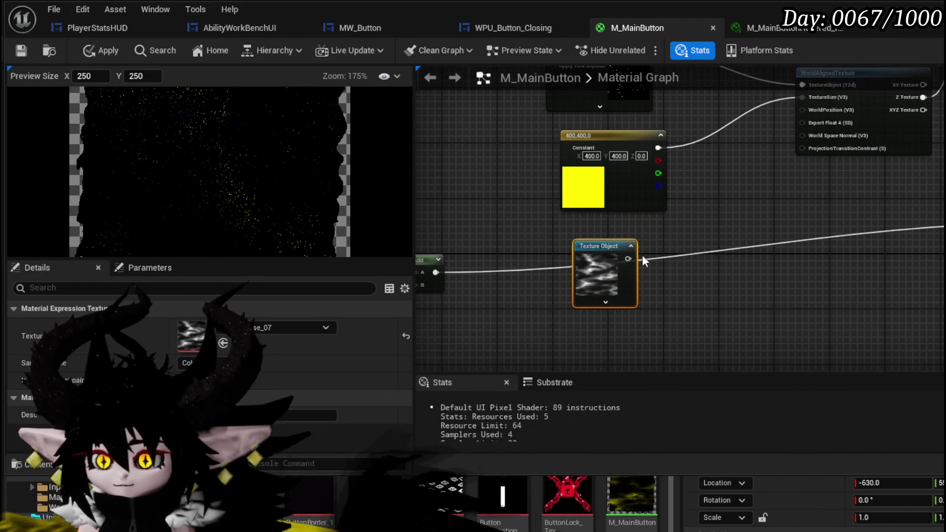
mouse_move(642, 255)
left_mouse_down()
mouse_move(575, 247)
mouse_move(611, 124)
mouse_move(698, 34)
mouse_move(652, 115)
mouse_move(674, 212)
left_mouse_up()
scroll(550, 220, "up", 1)
left_click(650, 168)
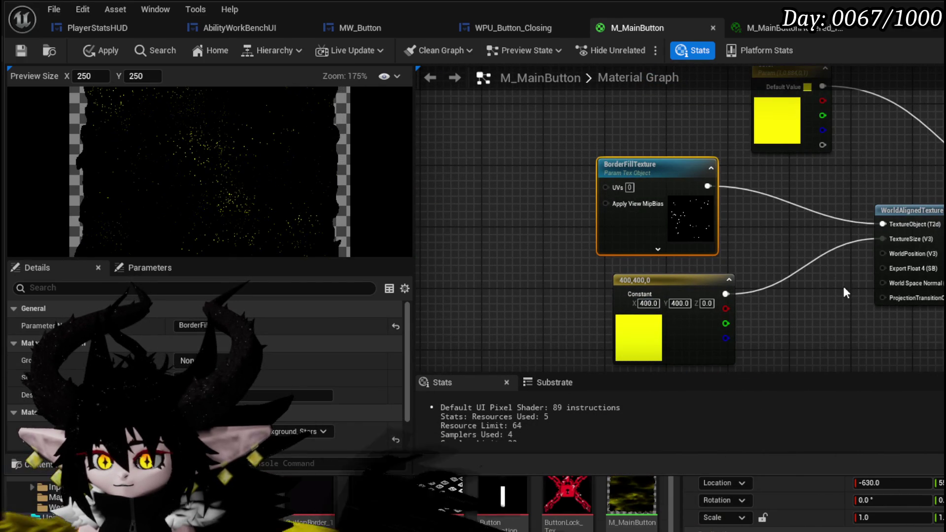
mouse_move(843, 286)
left_mouse_down()
mouse_move(743, 188)
mouse_move(653, 253)
left_mouse_up()
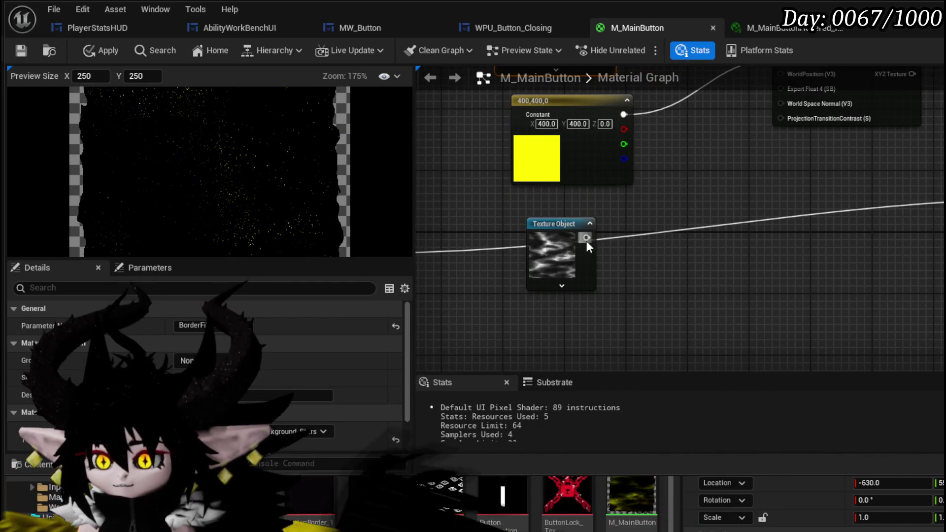
Duplicate WorldAlignedTexture, feeding Texture Object into Tex and the 400,400,0 constant into TextureSize
mouse_move(891, 226)
left_mouse_down()
mouse_move(781, 268)
mouse_move(844, 157)
left_mouse_up()
left_click(790, 193)
key("ctrl+v")
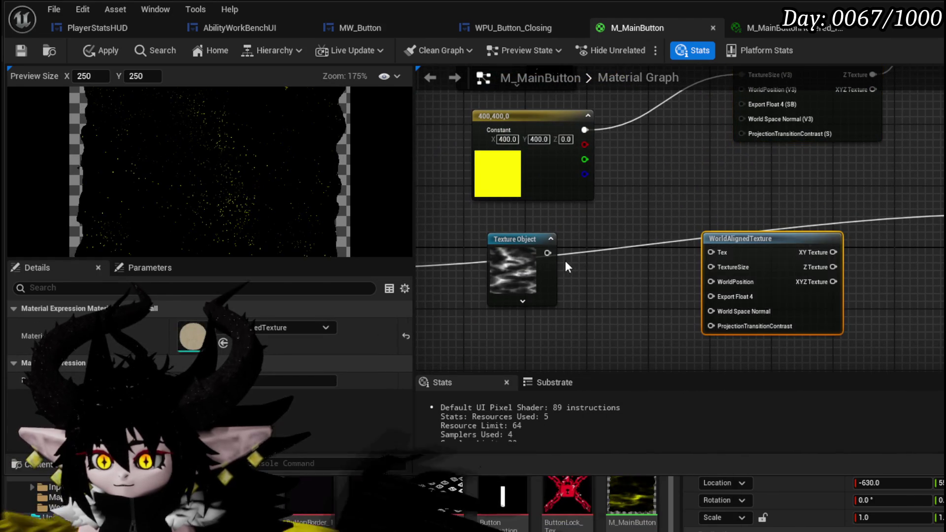
left_click_drag(723, 251, 723, 250)
mouse_move(757, 196)
left_mouse_down()
mouse_move(729, 211)
mouse_move(770, 323)
mouse_move(880, 288)
left_mouse_up()
left_click_drag(475, 281, 604, 230)
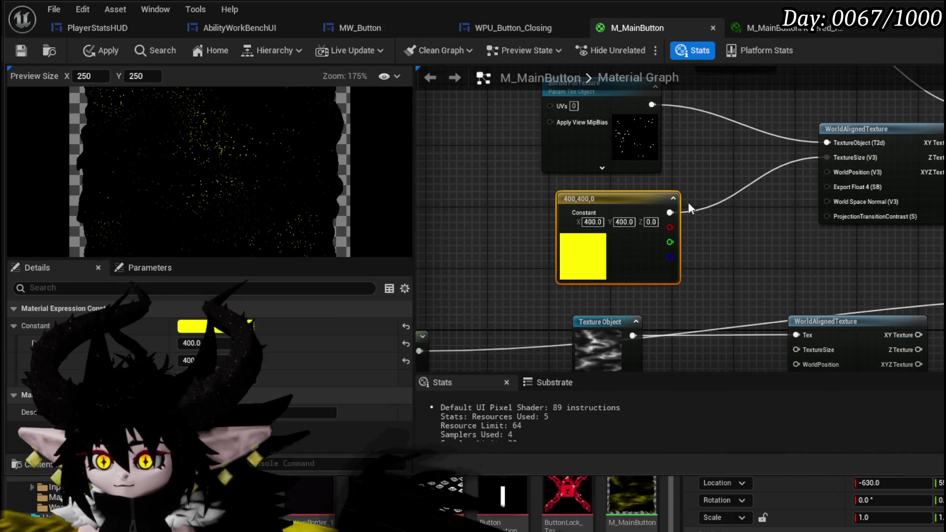
left_click_drag(688, 202, 568, 162)
mouse_move(591, 196)
left_mouse_down()
mouse_move(704, 296)
mouse_move(712, 285)
left_mouse_up()
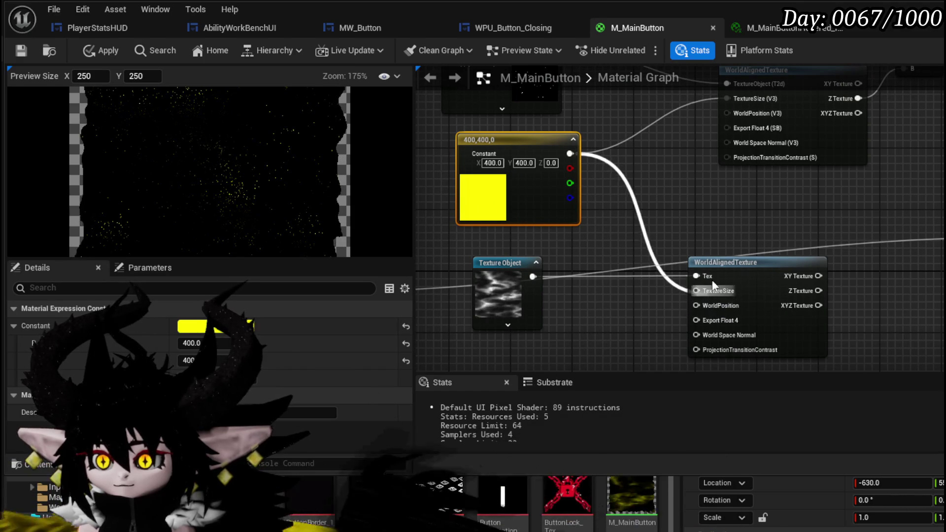
mouse_move(710, 213)
left_mouse_down()
mouse_move(720, 327)
mouse_move(648, 196)
mouse_move(653, 239)
mouse_move(845, 229)
left_mouse_up()
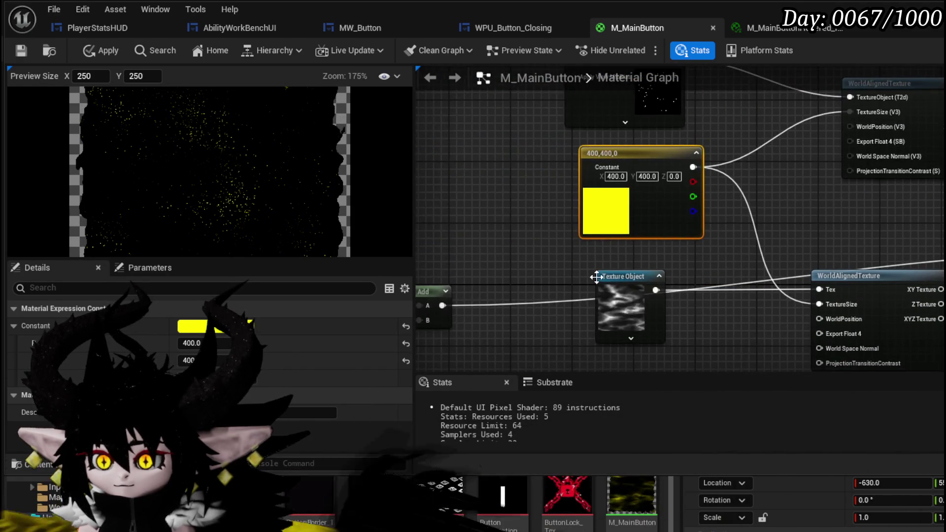
Expand the Texture Object's options and review the downstream WorldAlignedTexture and Multiply nodes
left_click(614, 276)
left_click_drag(613, 276, 616, 207)
left_click(632, 269)
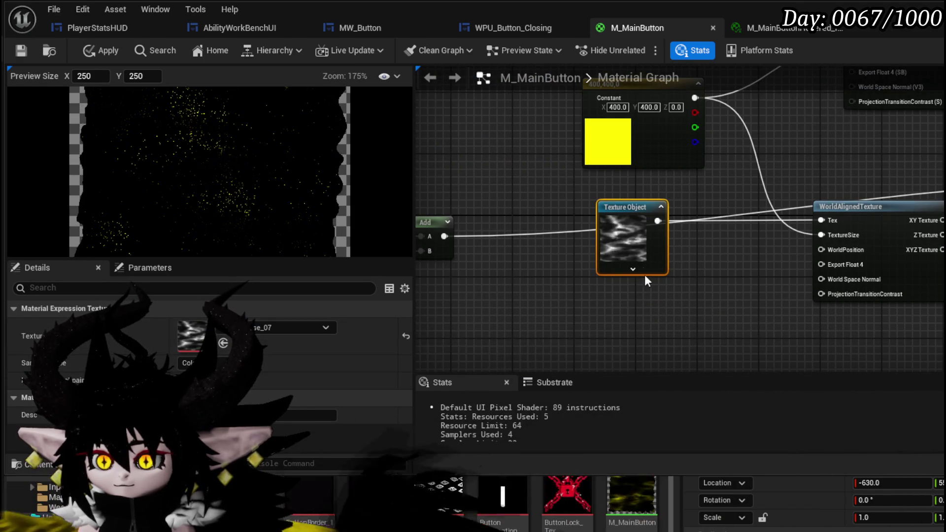
right_click(734, 279)
mouse_move(734, 280)
left_mouse_down()
mouse_move(567, 317)
mouse_move(760, 287)
mouse_move(720, 285)
mouse_move(778, 331)
mouse_move(770, 289)
mouse_move(938, 241)
left_mouse_up()
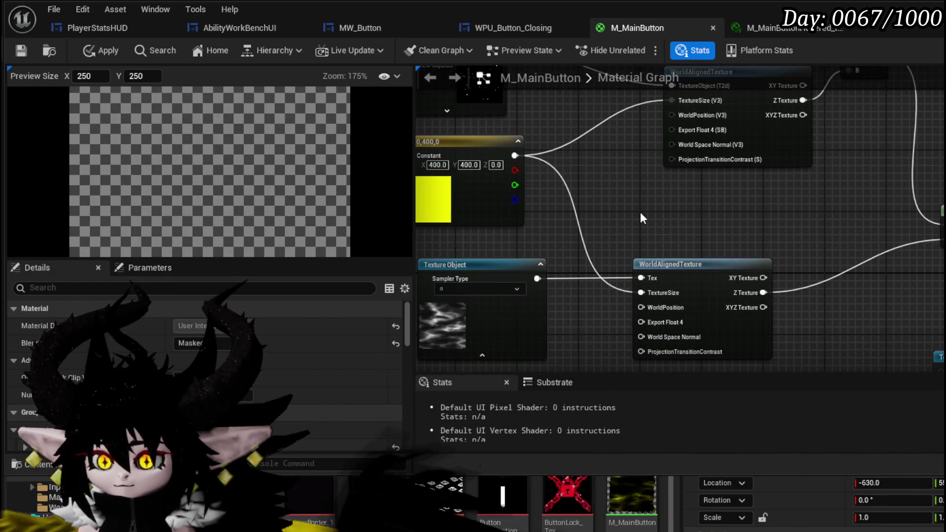
left_click_drag(710, 220, 943, 163)
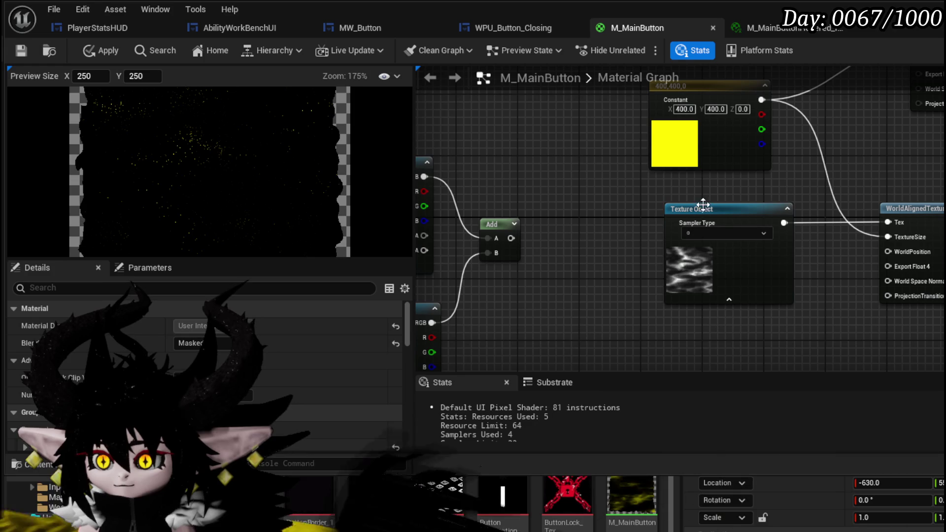
Convert the Texture Object node into a texture parameter named Param
right_click(704, 206)
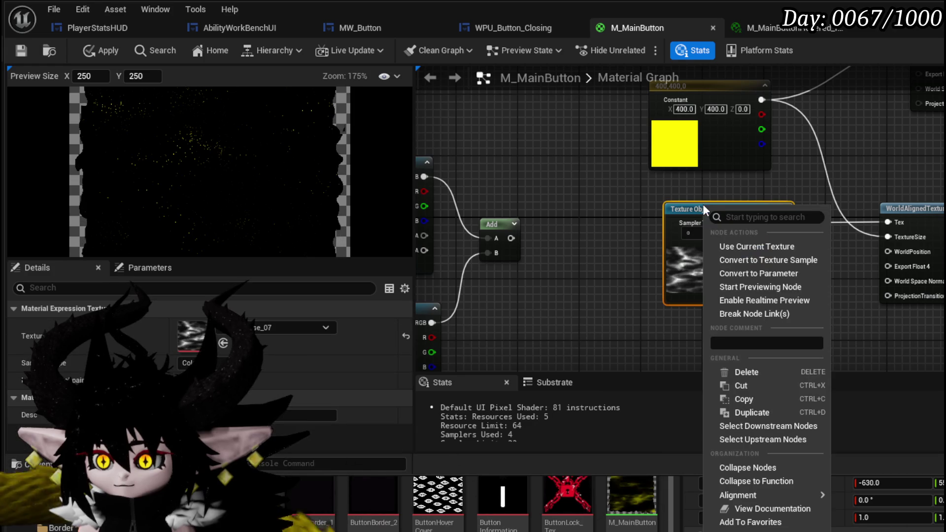
left_click(761, 273)
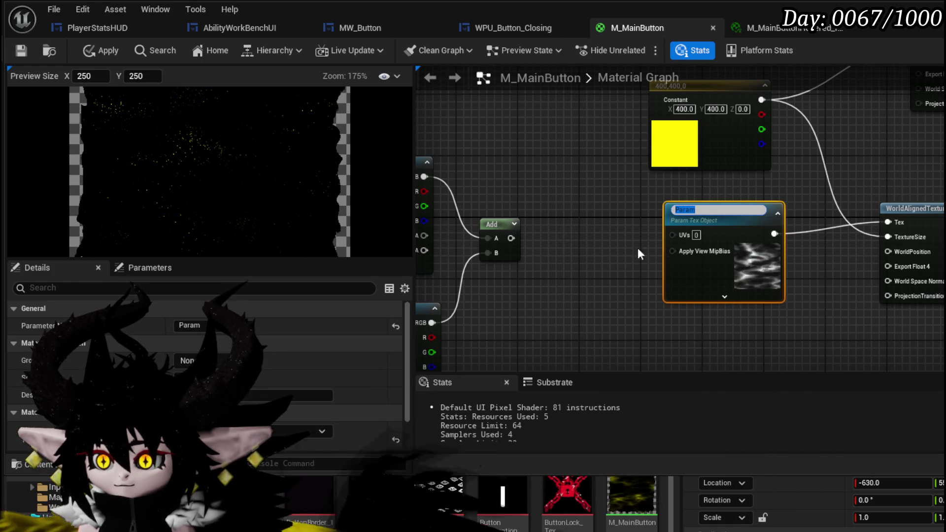
left_click_drag(619, 241, 912, 270)
left_click_drag(720, 225, 897, 261)
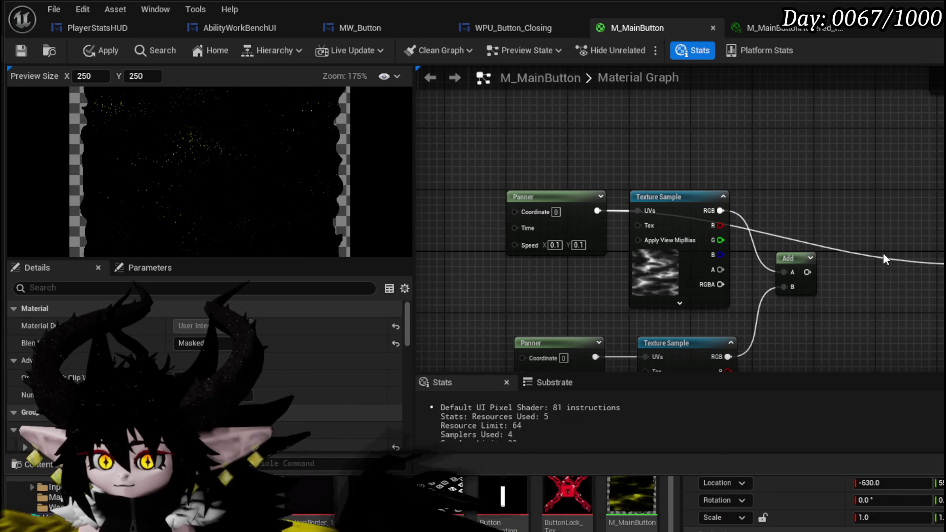
scroll(225, 152, "up", 2)
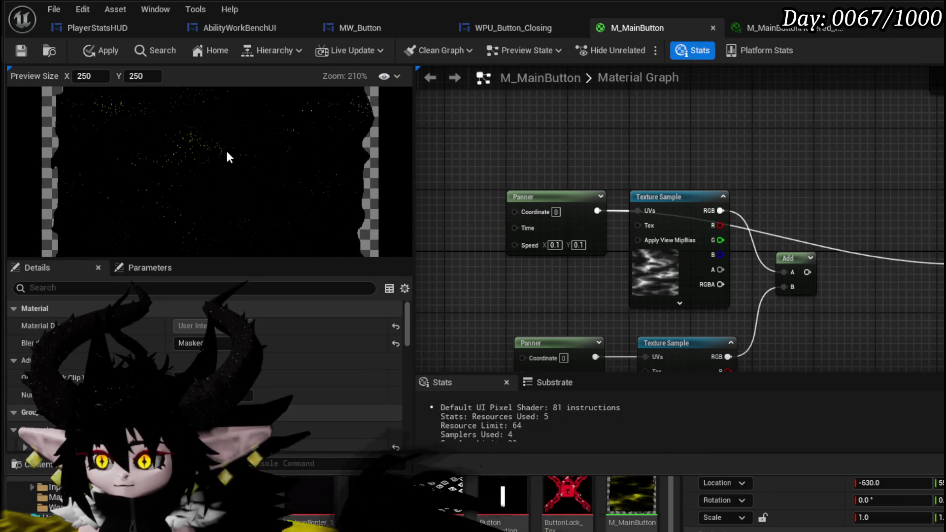
Frame Param beside the WorldAlignedTexture node and try wiring Param into its inputs
left_click_drag(825, 218, 495, 192)
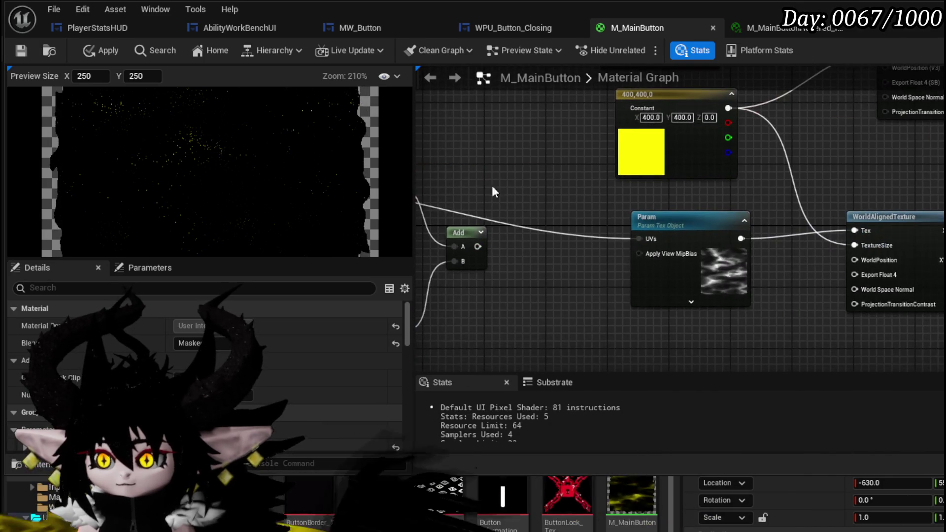
left_click(739, 296)
left_click_drag(738, 296, 515, 319)
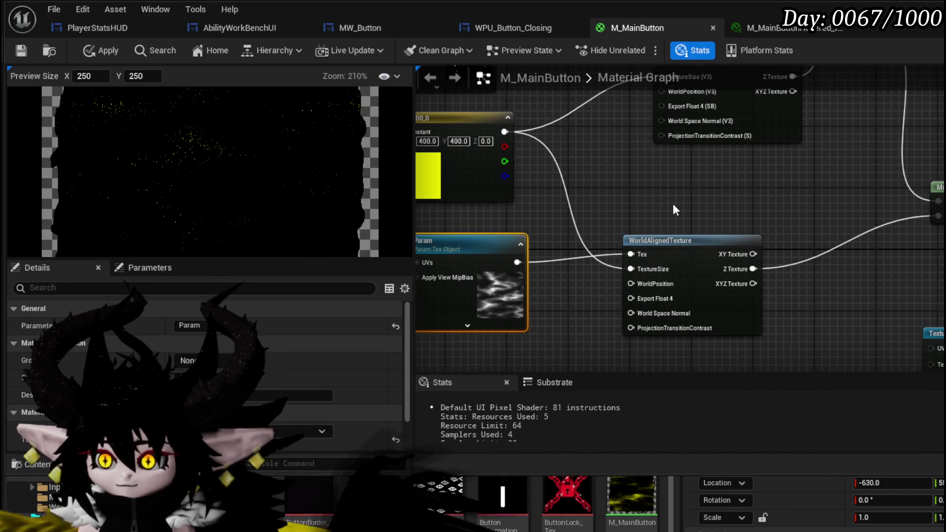
left_click_drag(673, 203, 693, 237)
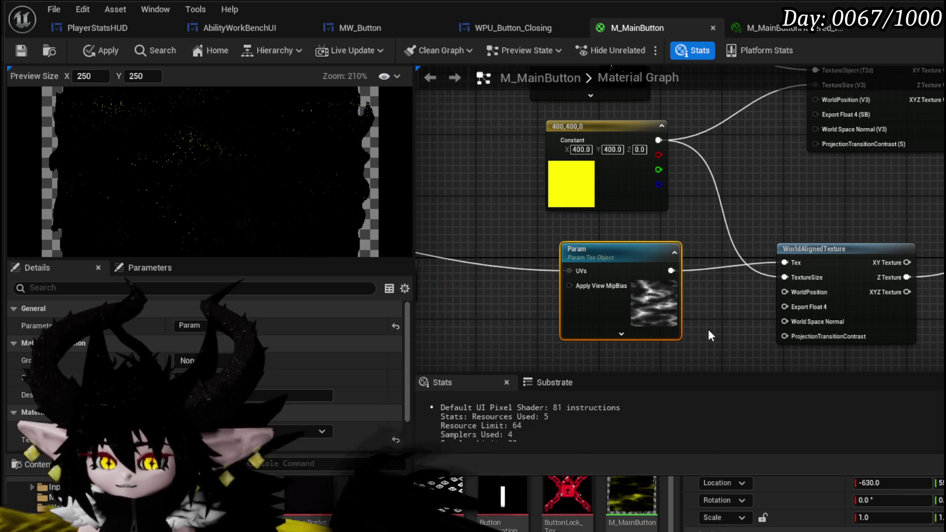
left_click_drag(708, 329, 554, 315)
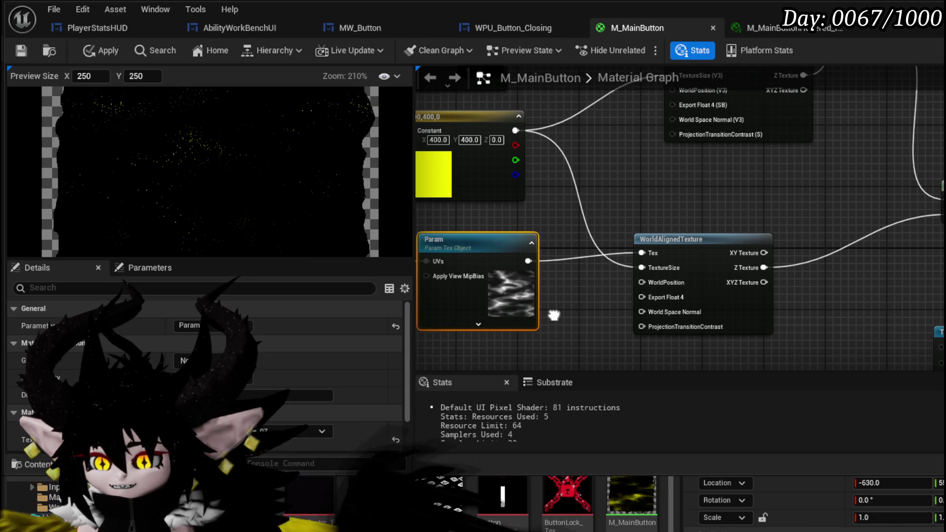
mouse_move(528, 261)
left_mouse_down()
mouse_move(620, 293)
mouse_move(638, 311)
left_mouse_up()
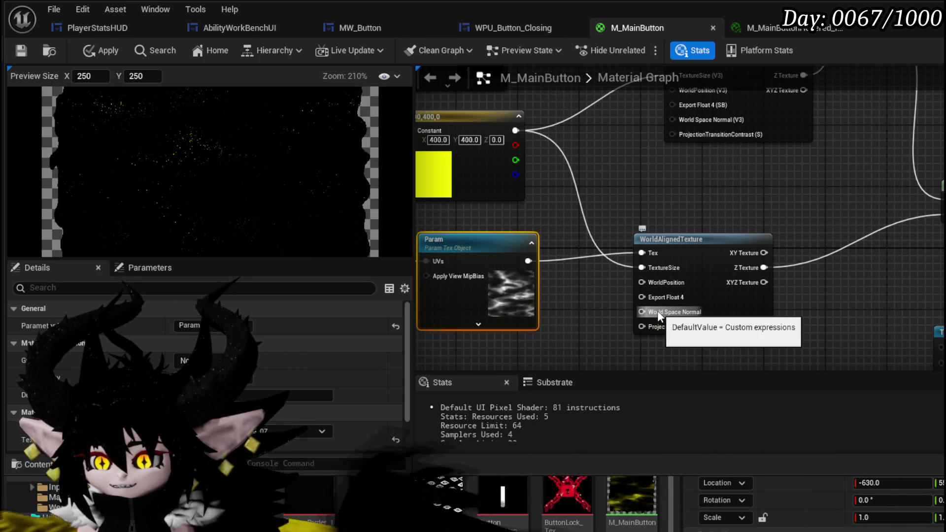
Delete the second WorldAlignedTexture node and select the Panner, Texture Sample and Add nodes
left_click_drag(602, 155, 898, 166)
mouse_move(882, 249)
left_mouse_down()
mouse_move(641, 249)
mouse_move(694, 249)
left_mouse_up()
left_click_drag(693, 209, 817, 261)
key("Delete")
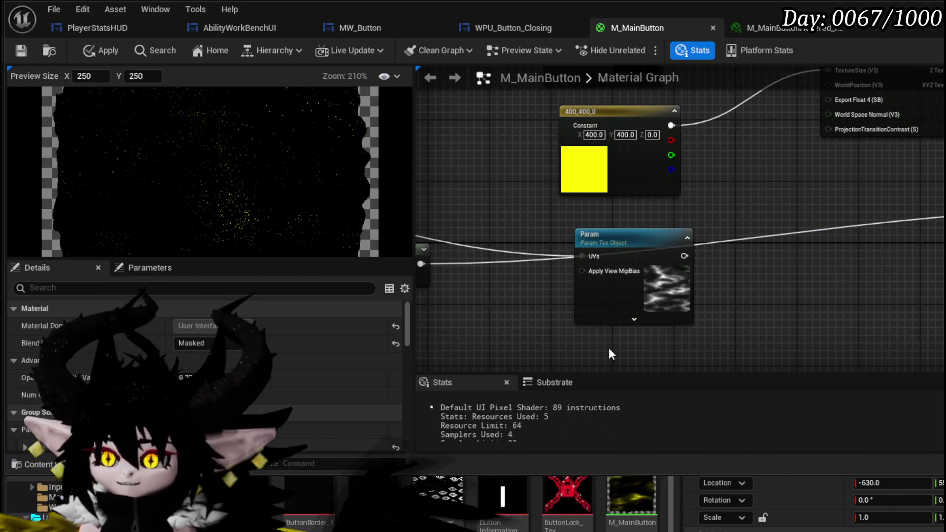
left_click(625, 264)
key("Delete")
mouse_move(625, 264)
left_mouse_down()
mouse_move(704, 251)
mouse_move(596, 138)
mouse_move(421, 109)
mouse_move(754, 345)
left_mouse_up()
Move the Panner/Texture Sample/Add group up and set the upper sample's texture to caustic
left_click_drag(661, 320, 670, 297)
left_click(854, 269)
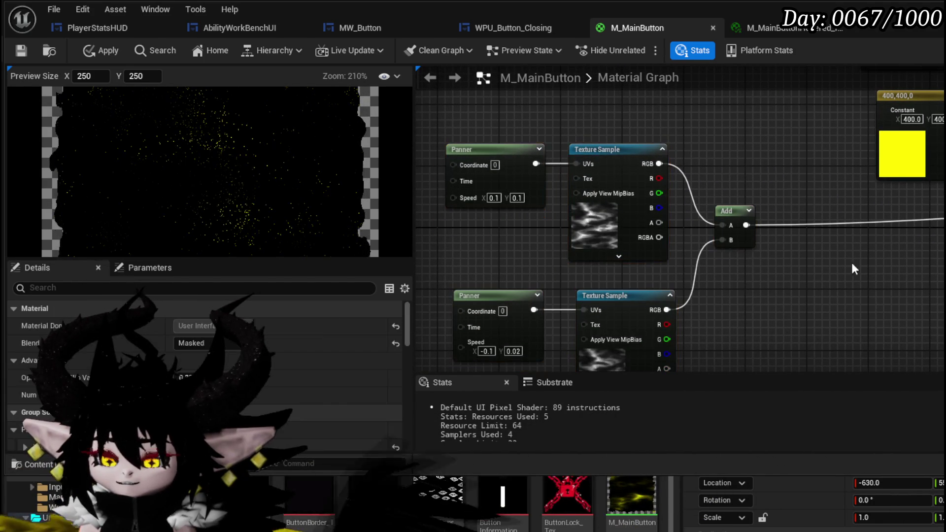
scroll(283, 335, "down", 3)
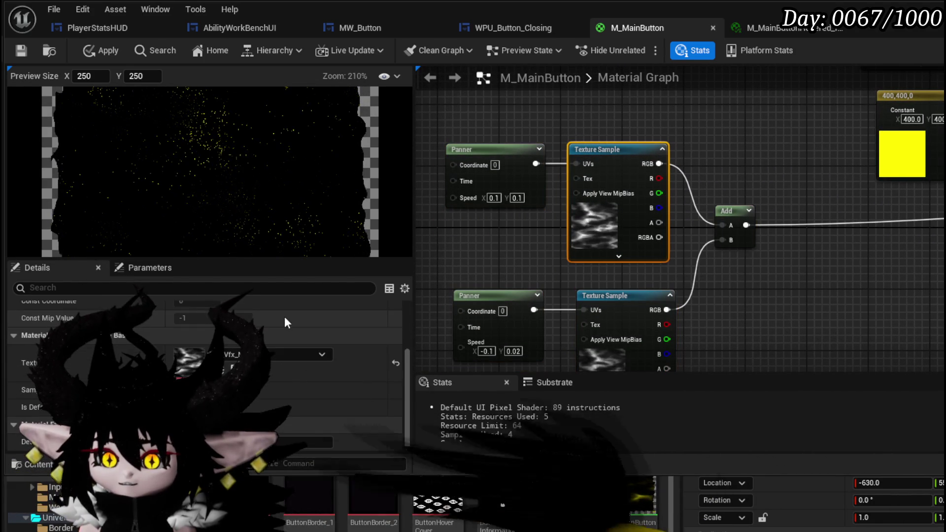
left_click(284, 354)
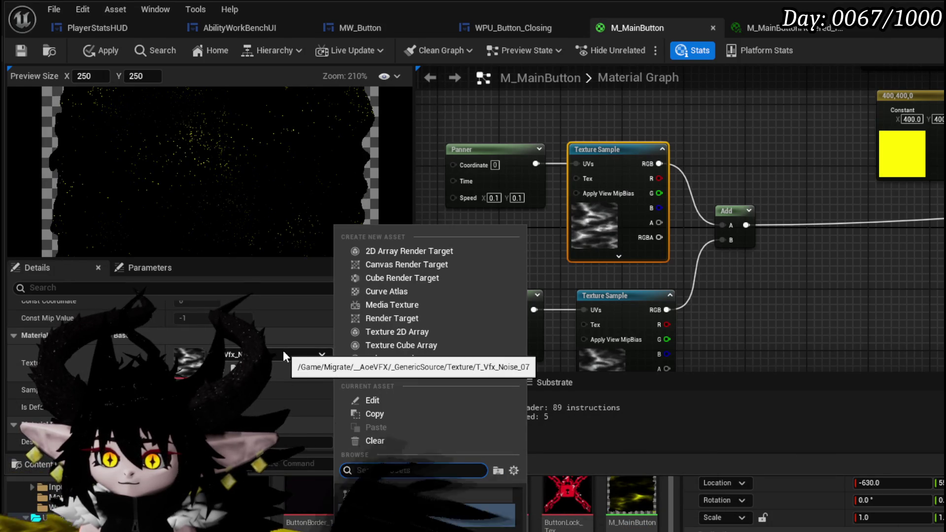
left_click(473, 512)
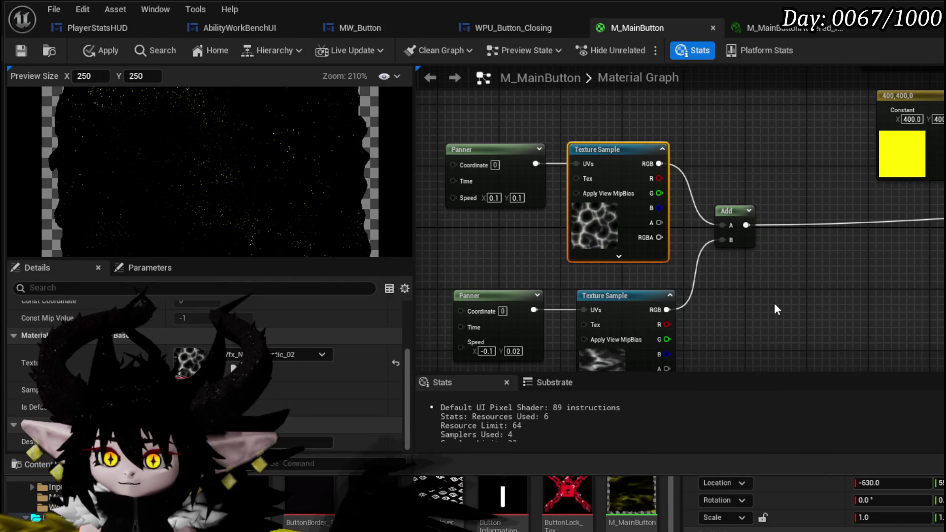
Apply the changes and save the M_MainButton material
left_click(774, 304)
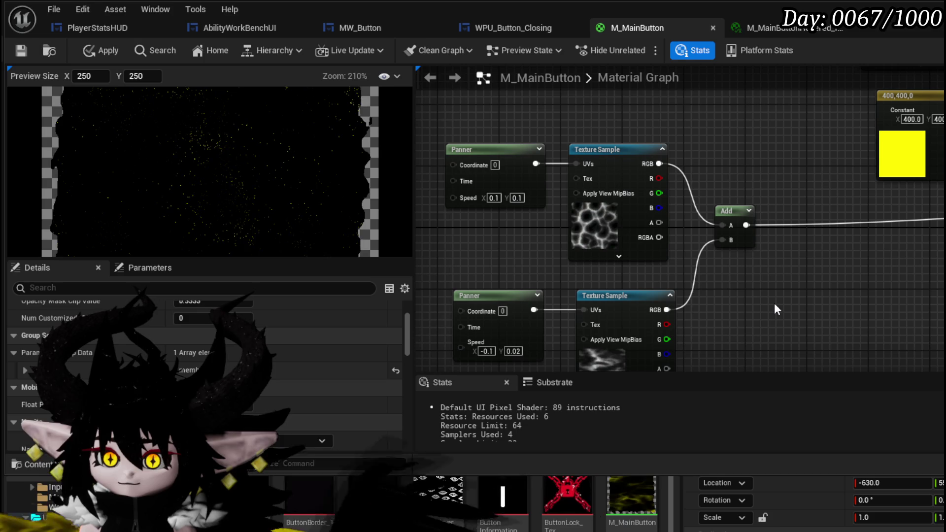
left_click(102, 54)
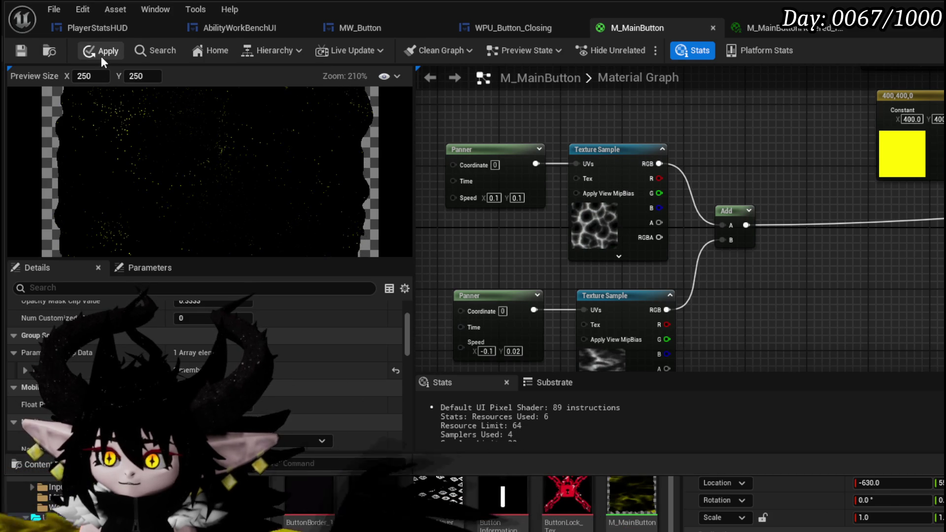
left_click(27, 52)
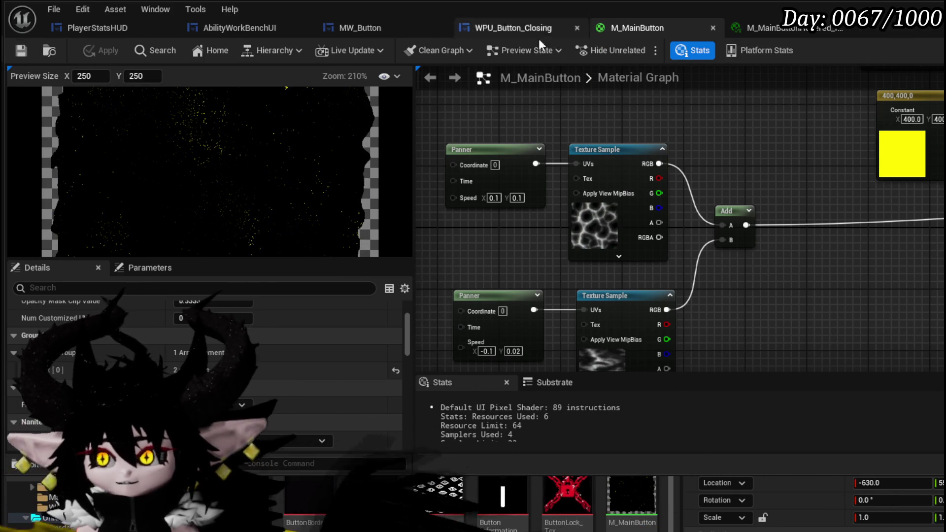
Check the new button look in the game's Equipment menu, then exit the pause menu and stop the preview
left_click(357, 29)
scroll(441, 251, "up", 13)
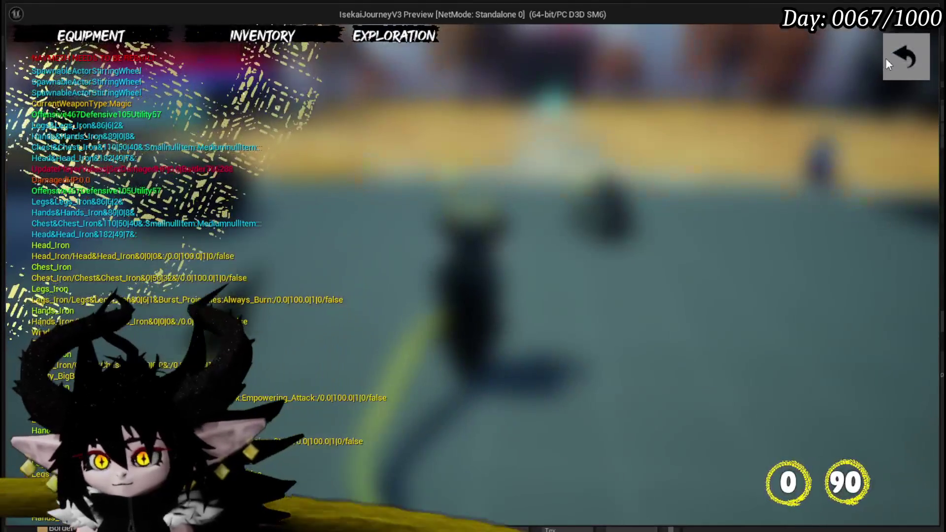
left_click(885, 58)
key("Escape")
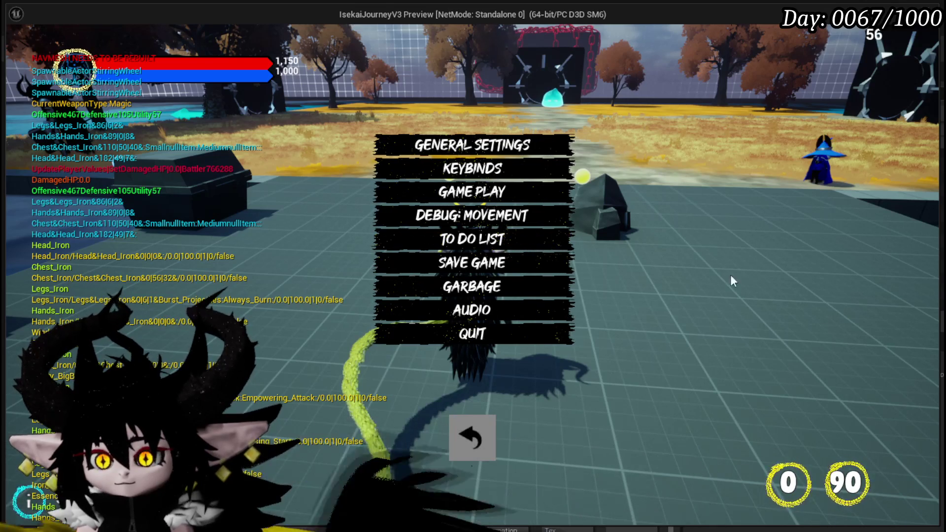
left_click(467, 453)
key("Escape")
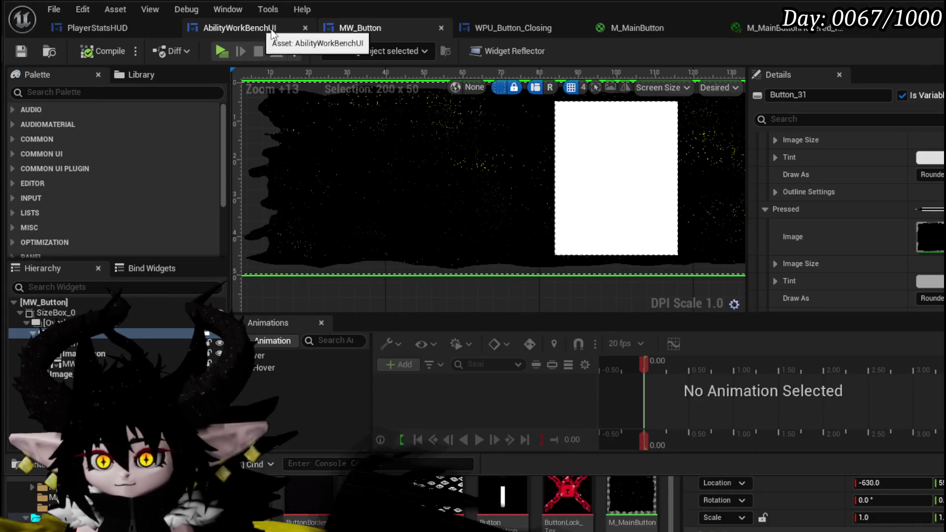
Set M_MainButton's lower Texture Sample to the caustic texture
left_click(631, 31)
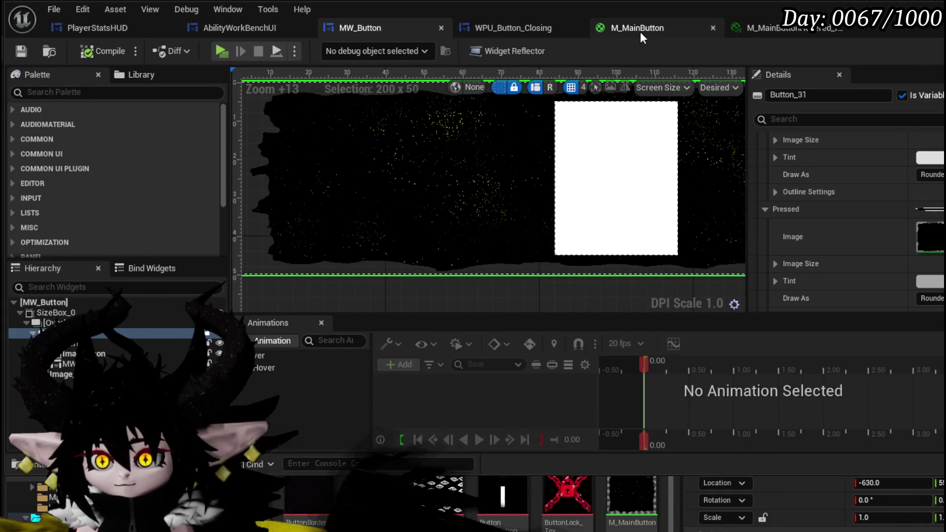
left_click(623, 143)
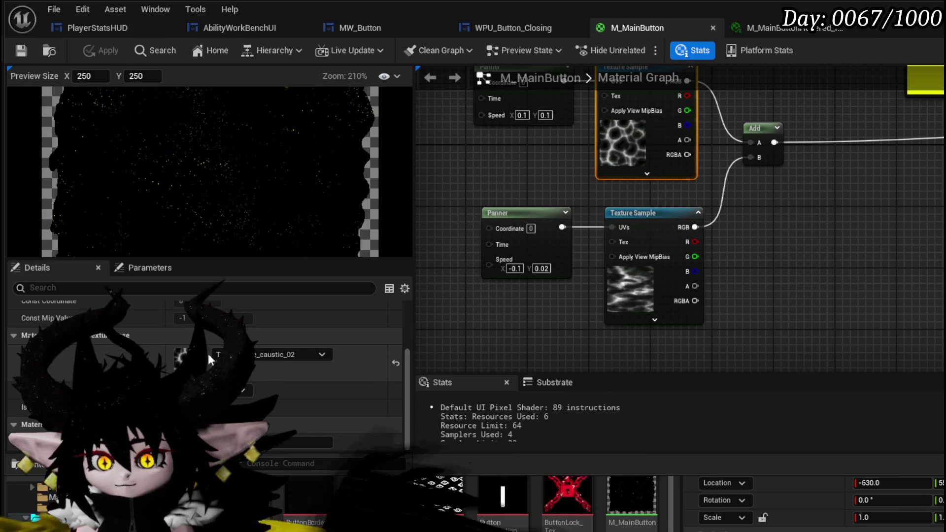
left_click(631, 290)
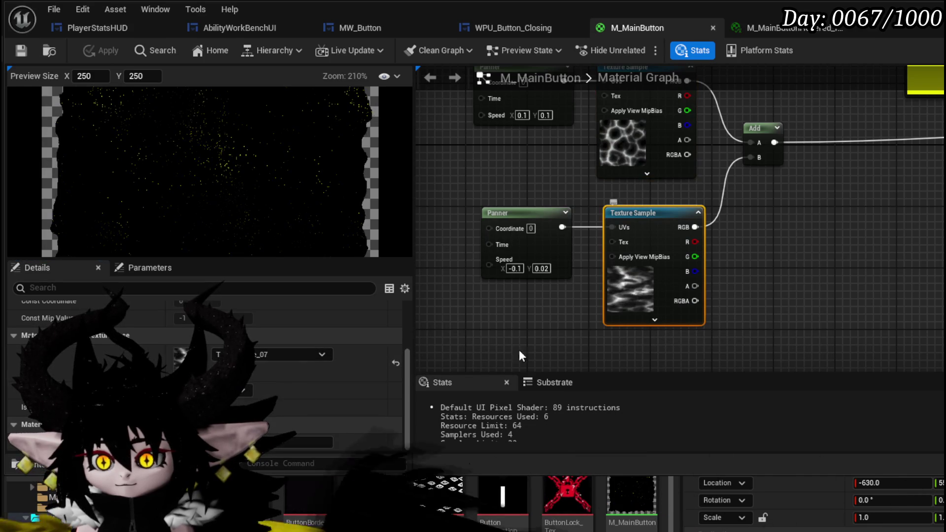
left_click(322, 354)
left_click(276, 392)
left_click(861, 270)
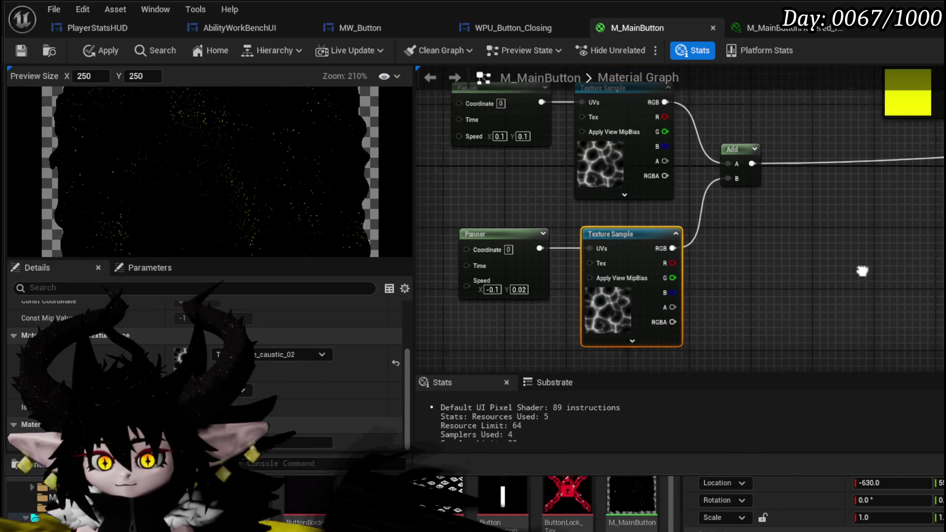
Apply and save the material, then launch the game from the level editor
left_click(102, 51)
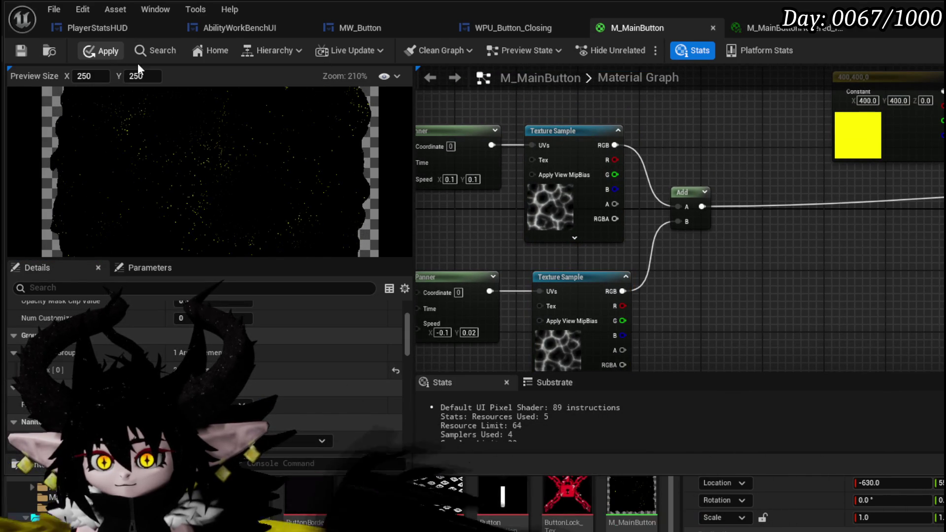
key("ctrl+s")
left_click(50, 50)
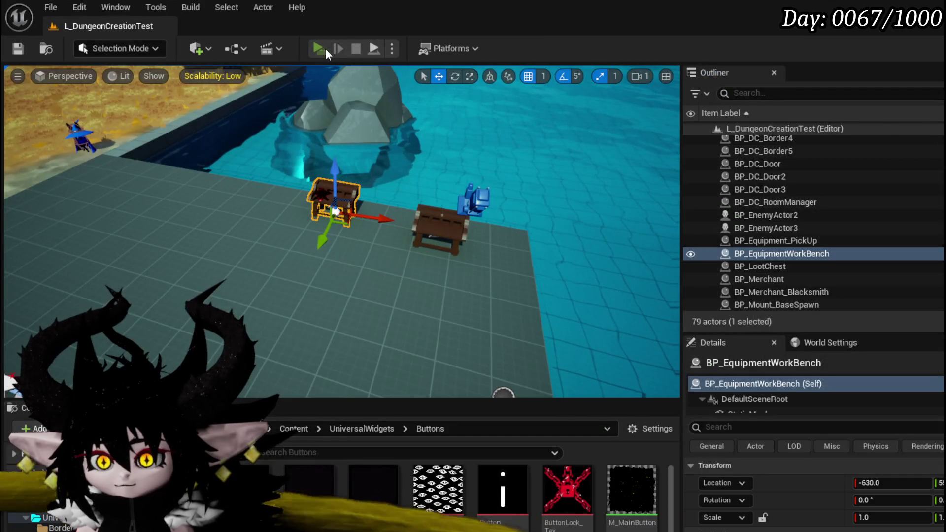
left_click(319, 49)
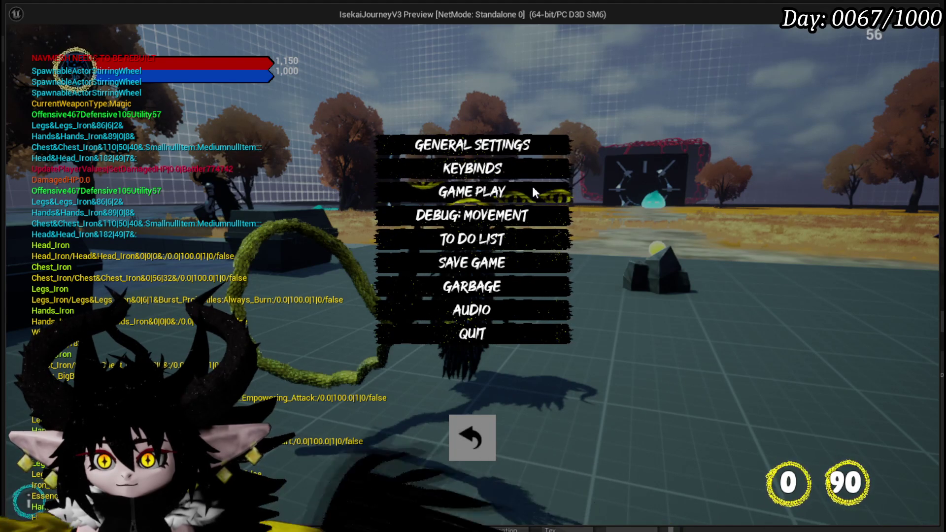
Stop the game preview after reviewing the settings menu buttons
key("Escape")
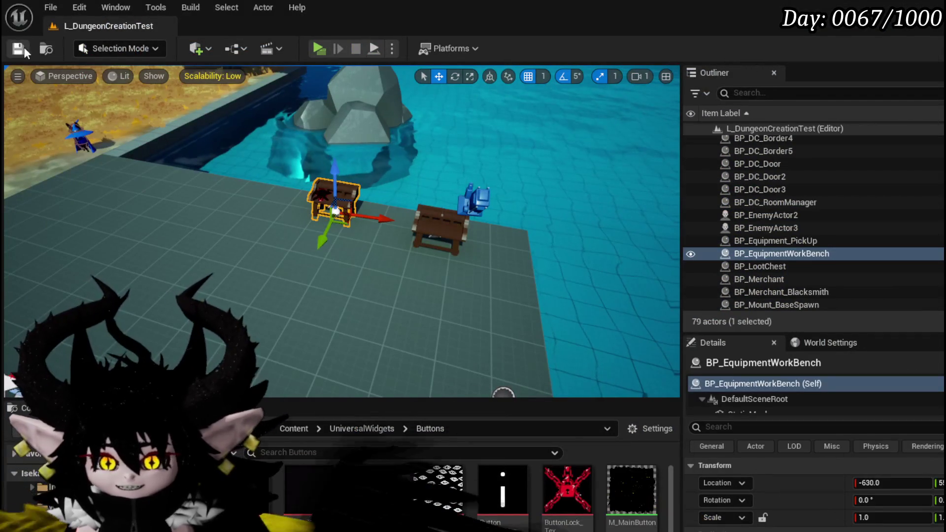
Save the level, open M_MainButton from the Content Browser, then go back to the MW_Button Designer
left_click(15, 49)
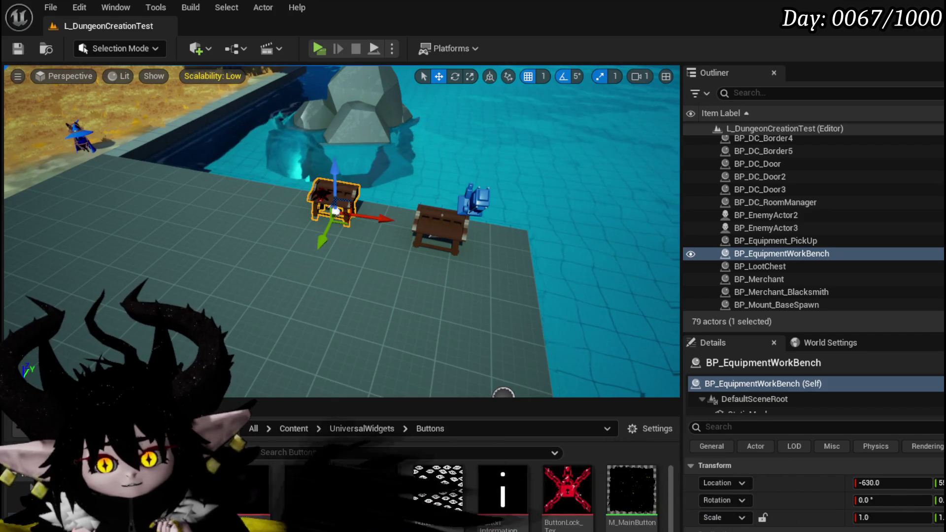
double_click(631, 490)
scroll(789, 172, "down", 2)
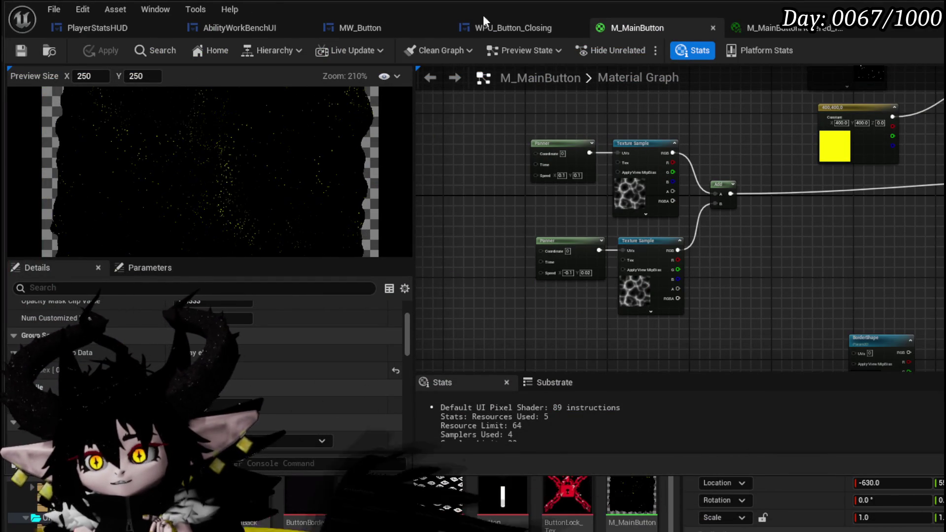
left_click(367, 27)
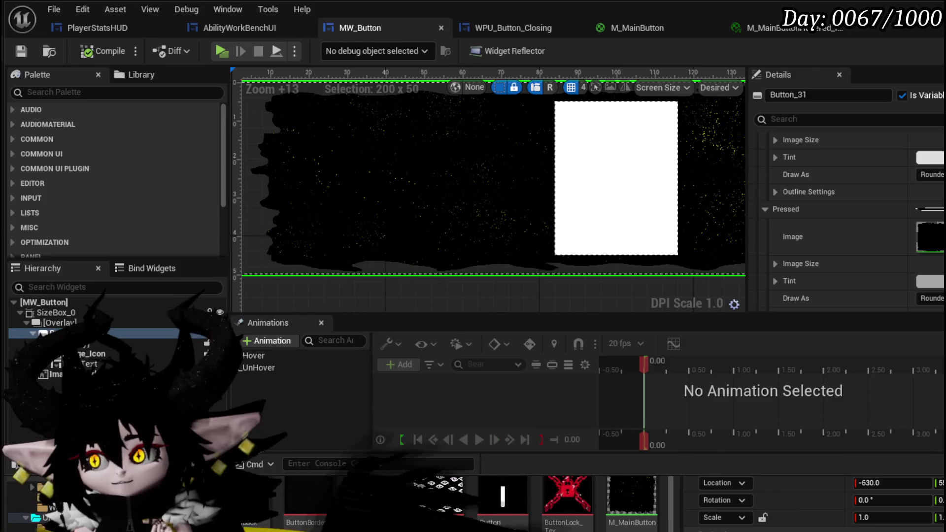
Show MW_Button's EventGraph zoomed on Event SetColor → Apply Color, with Apply Color selected
left_click(926, 50)
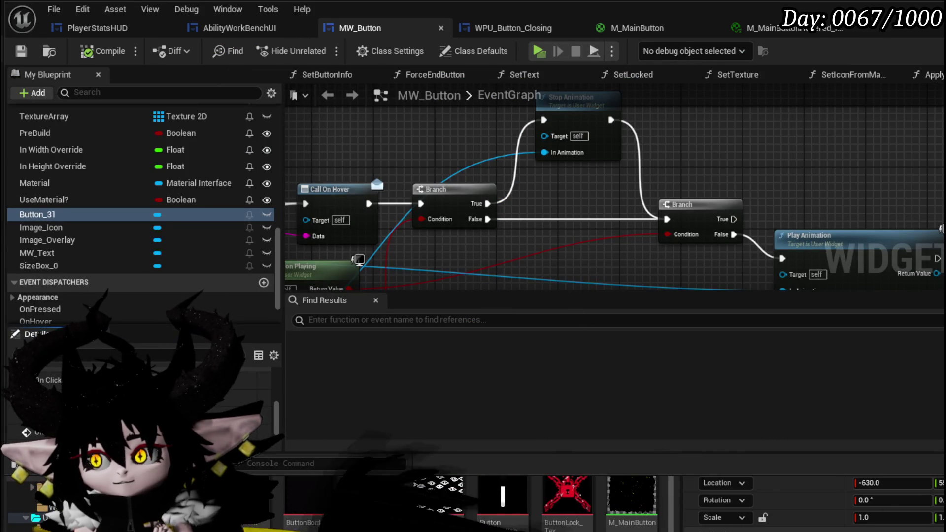
left_click(897, 51)
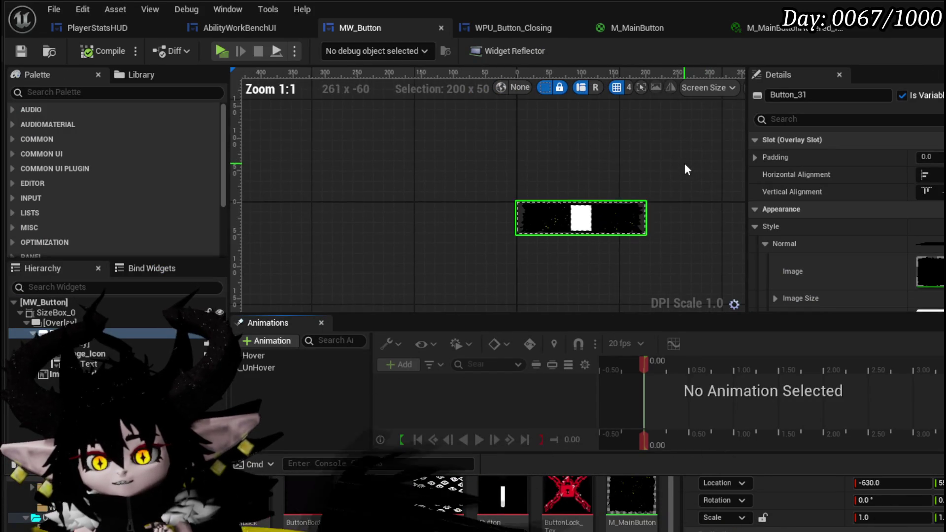
left_click(926, 51)
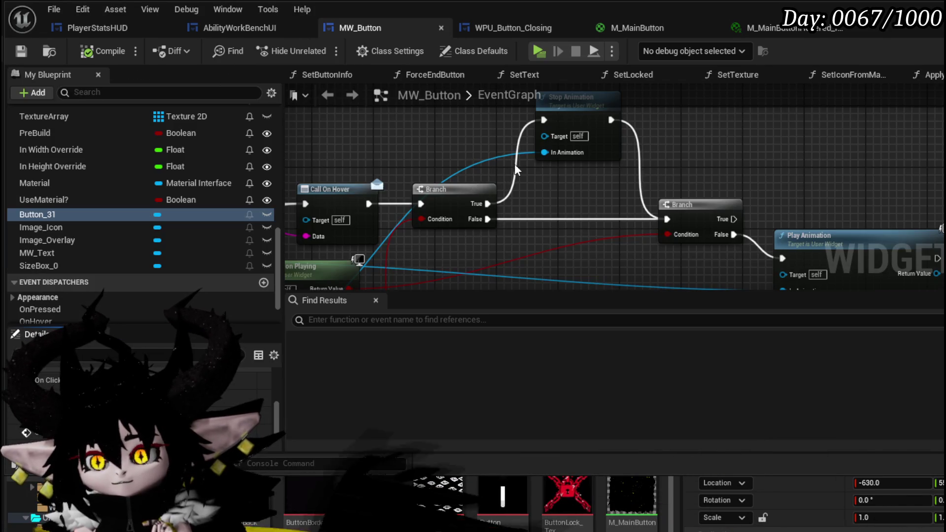
scroll(126, 236, "down", 1)
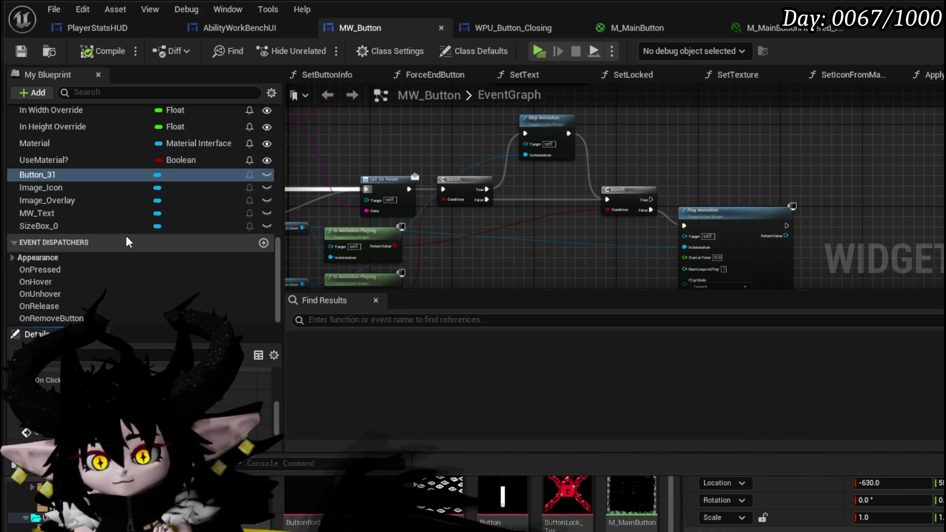
scroll(126, 236, "up", 5)
scroll(125, 235, "up", 10)
scroll(174, 240, "down", 12)
scroll(454, 189, "down", 6)
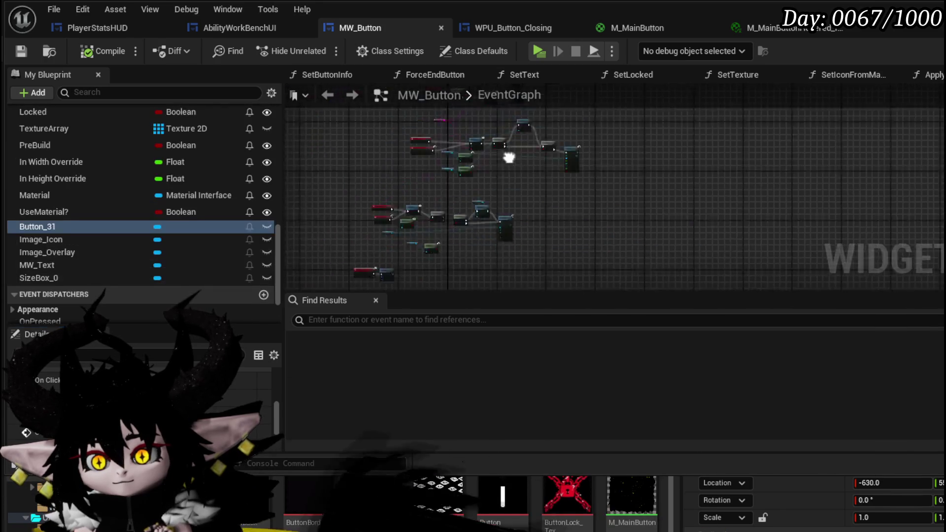
scroll(454, 188, "up", 6)
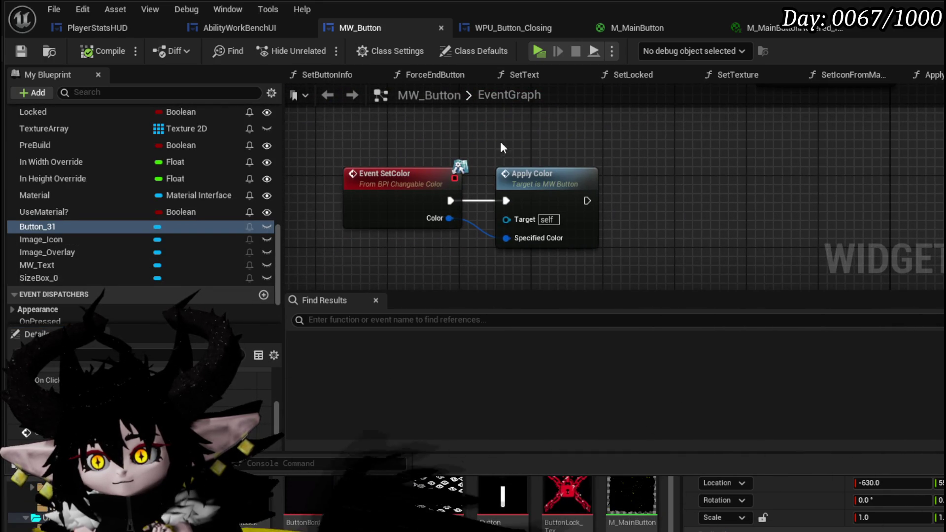
left_click(508, 170)
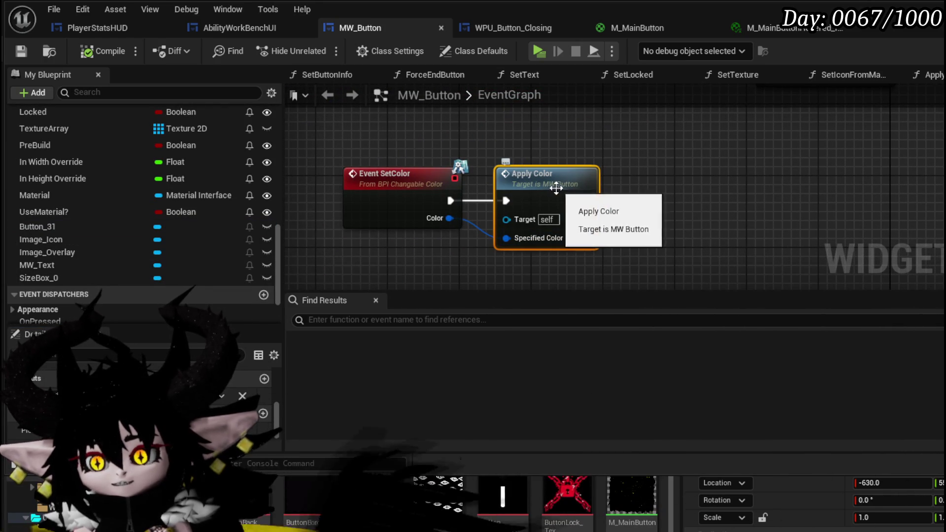
Open the ApplyColor function graph and move its entry node to the left
double_click(514, 185)
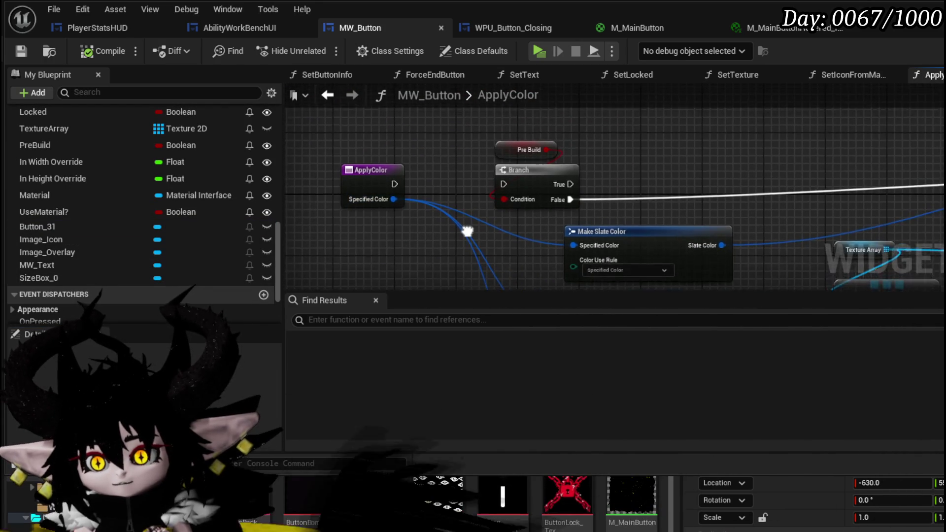
left_click_drag(557, 180, 315, 161)
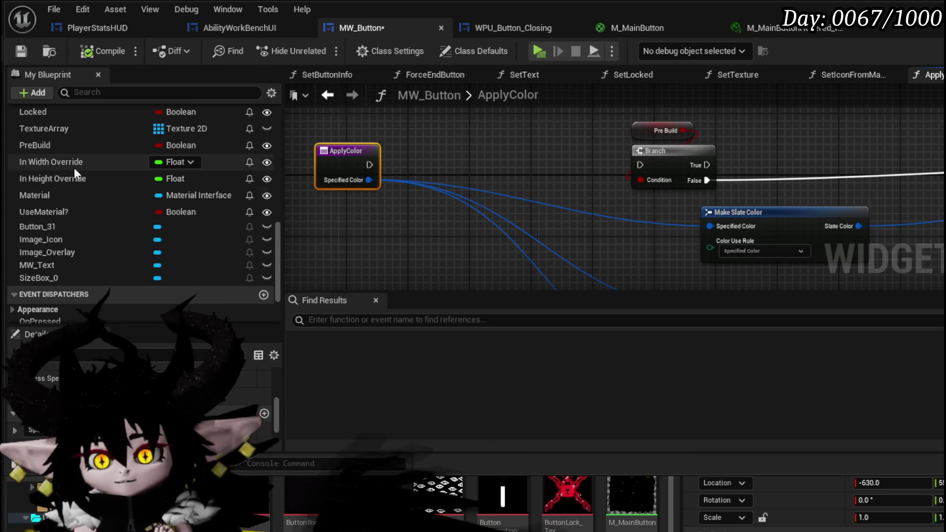
scroll(59, 252, "up", 2)
scroll(59, 252, "up", 2)
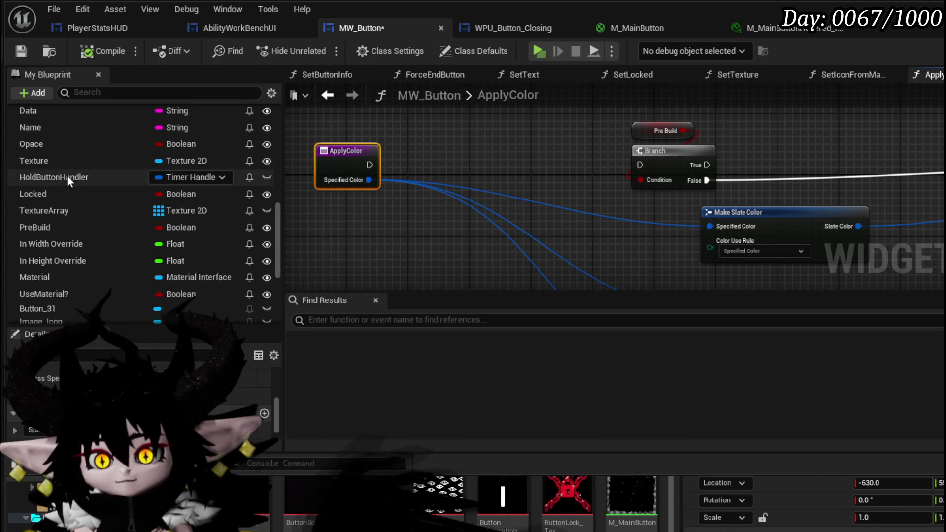
scroll(99, 275, "down", 5)
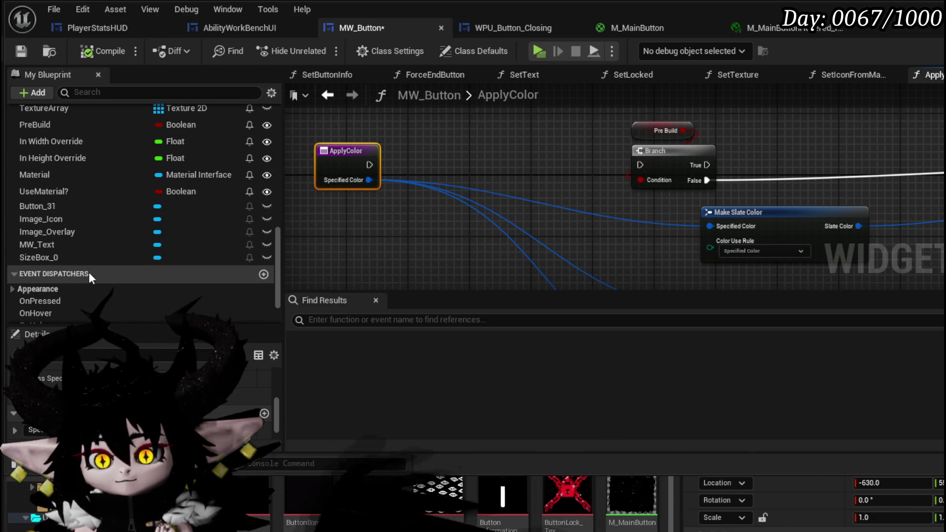
scroll(88, 268, "up", 5)
scroll(85, 268, "down", 5)
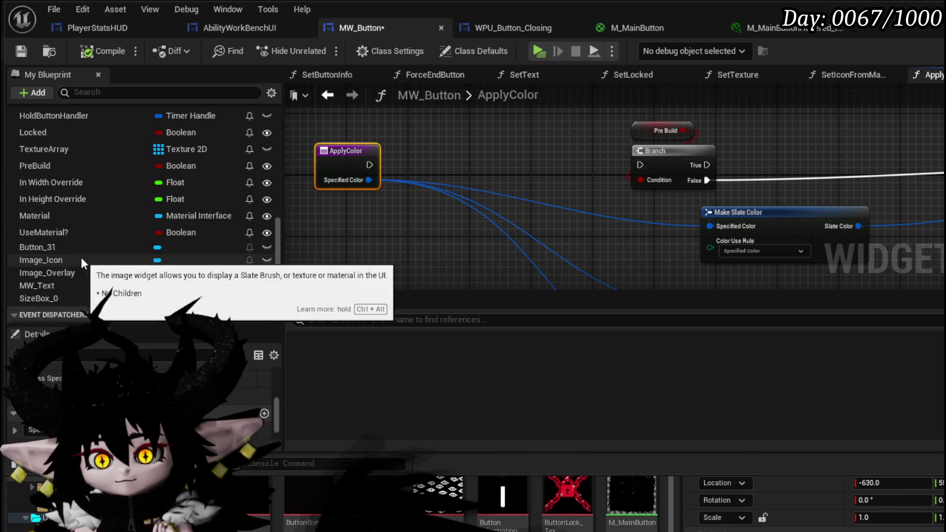
mouse_move(78, 248)
left_mouse_down()
mouse_move(421, 120)
mouse_move(306, 120)
left_mouse_up()
Place a Button 31 getter beside the entry node and search its actions for 'Brush'
left_click_drag(348, 152, 283, 226)
mouse_move(316, 173)
left_mouse_down()
mouse_move(576, 176)
mouse_move(626, 158)
mouse_move(560, 170)
mouse_move(580, 170)
mouse_move(596, 151)
mouse_move(537, 236)
mouse_move(476, 149)
mouse_move(475, 167)
mouse_move(444, 197)
mouse_move(493, 162)
mouse_move(529, 162)
mouse_move(499, 155)
mouse_move(503, 236)
mouse_move(471, 120)
mouse_move(486, 179)
mouse_move(506, 155)
mouse_move(481, 190)
mouse_move(513, 170)
left_mouse_up()
scroll(528, 163, "down", 2)
scroll(506, 154, "up", 3)
mouse_move(512, 133)
left_mouse_down()
mouse_move(420, 127)
mouse_move(492, 146)
left_mouse_up()
type("Brush")
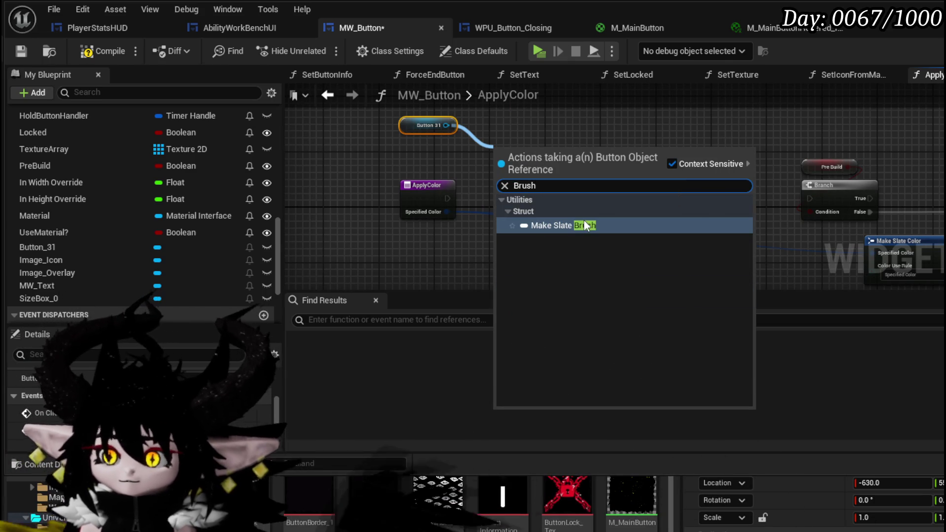
Add a Make Slate Brush node and expand it to show all pins
left_click(583, 222)
scroll(503, 182, "up", 3)
scroll(473, 207, "down", 2)
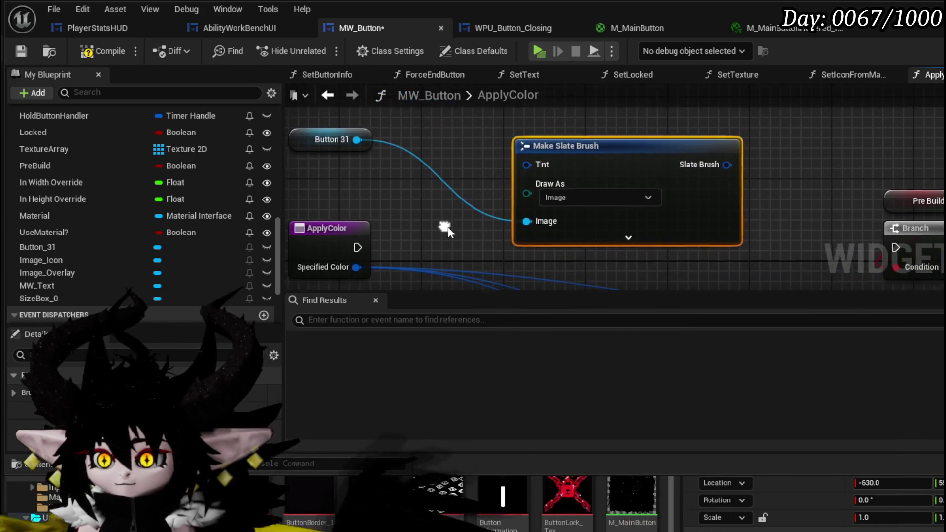
left_click(596, 239)
scroll(641, 130, "up", 2)
scroll(640, 130, "down", 4)
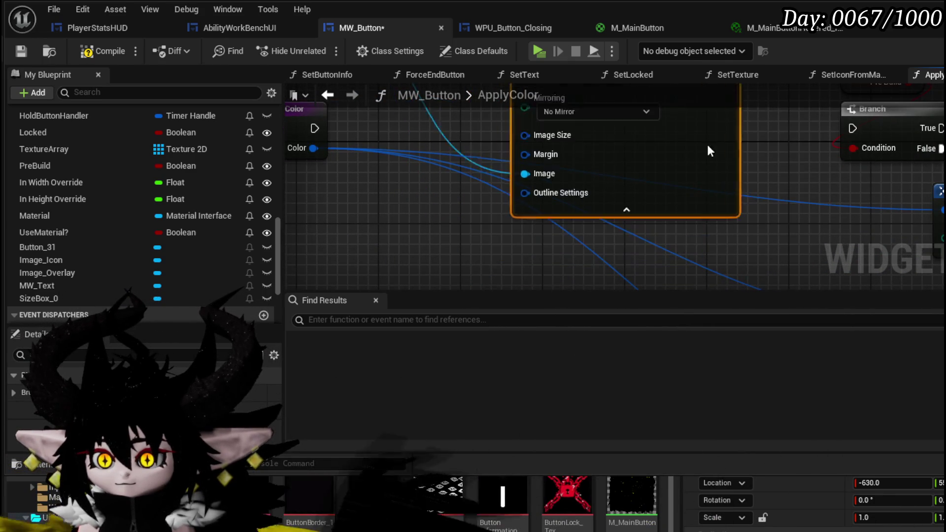
Feed the brush's Tint from a new Make Slate Color node taking Specified Color
mouse_move(597, 117)
left_mouse_down()
mouse_move(601, 129)
mouse_move(508, 169)
mouse_move(569, 150)
mouse_move(476, 152)
left_mouse_up()
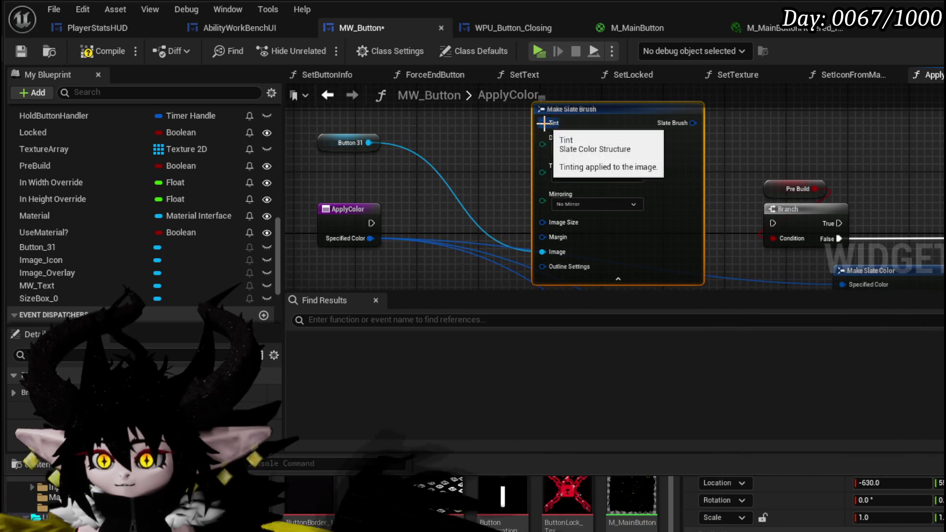
left_click_drag(542, 122, 438, 211)
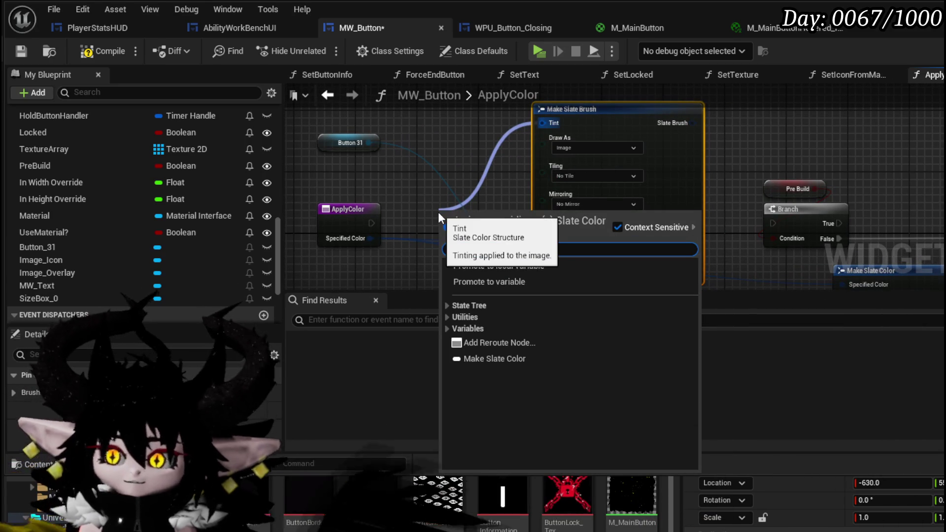
key("Up")
key("Return")
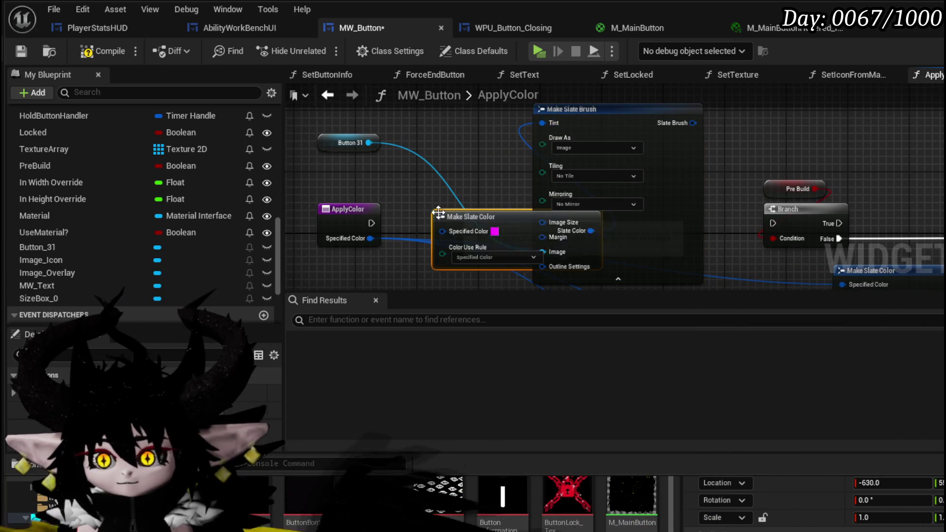
mouse_move(477, 185)
left_mouse_down()
mouse_move(398, 250)
mouse_move(353, 264)
left_mouse_up()
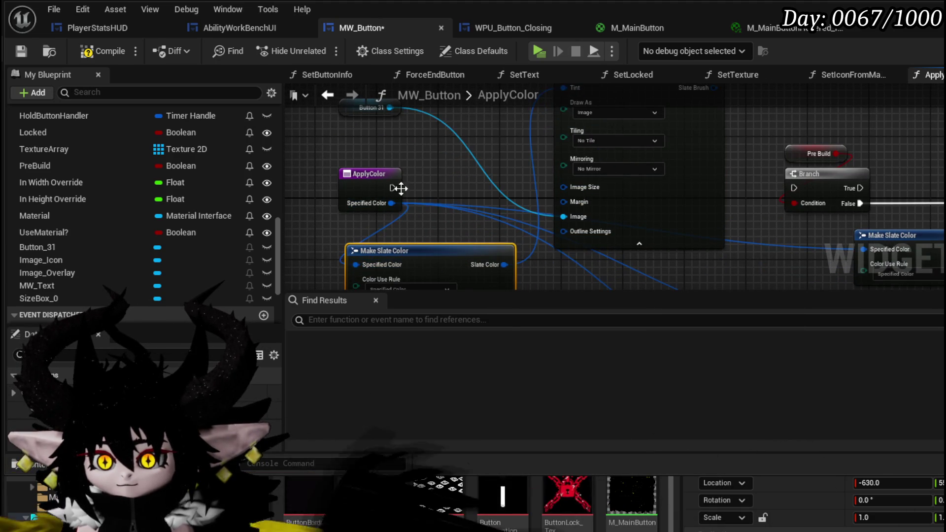
mouse_move(392, 188)
left_mouse_down()
mouse_move(543, 52)
mouse_move(566, 204)
mouse_move(524, 290)
mouse_move(517, 170)
mouse_move(520, 202)
left_mouse_up()
Try a 'Set Br' search on Button 31, then rearrange the ApplyColor and Make Slate nodes
right_click(473, 144)
mouse_move(475, 234)
left_mouse_down()
mouse_move(467, 160)
mouse_move(483, 190)
mouse_move(459, 224)
left_mouse_up()
left_click_drag(369, 169, 430, 167)
type("Set Br")
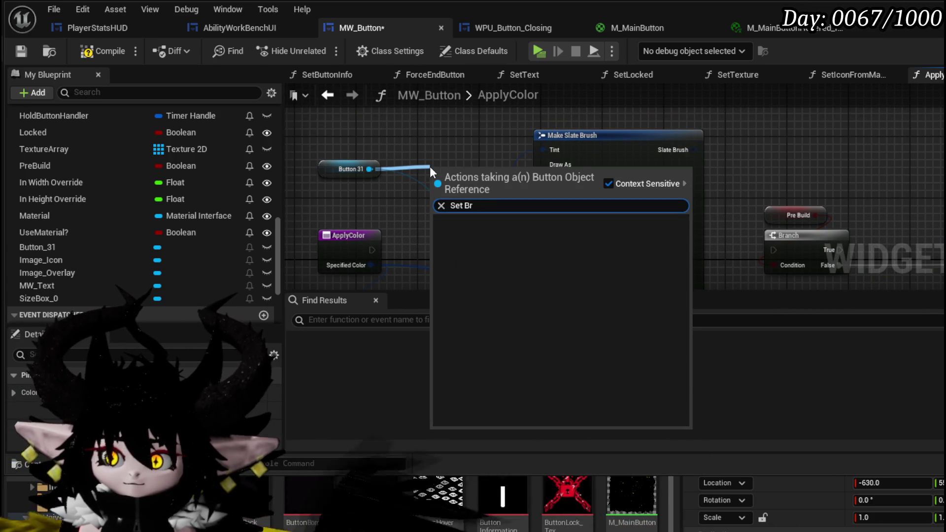
key("Escape")
left_click_drag(389, 167, 354, 205)
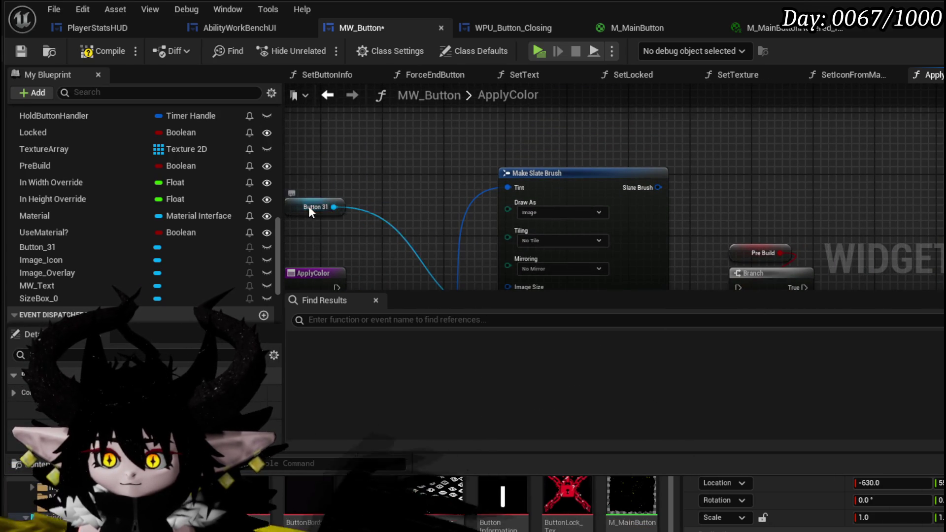
left_click_drag(571, 173, 488, 173)
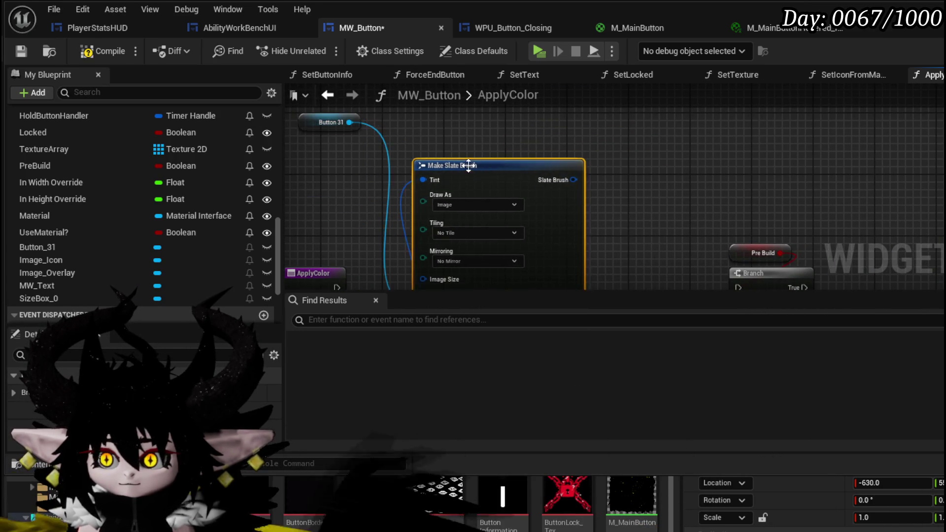
scroll(508, 184, "down", 2)
mouse_move(483, 237)
left_mouse_down()
mouse_move(508, 243)
mouse_move(374, 227)
mouse_move(383, 171)
mouse_move(396, 161)
left_mouse_up()
mouse_move(587, 116)
left_mouse_down()
mouse_move(522, 179)
mouse_move(404, 217)
left_mouse_up()
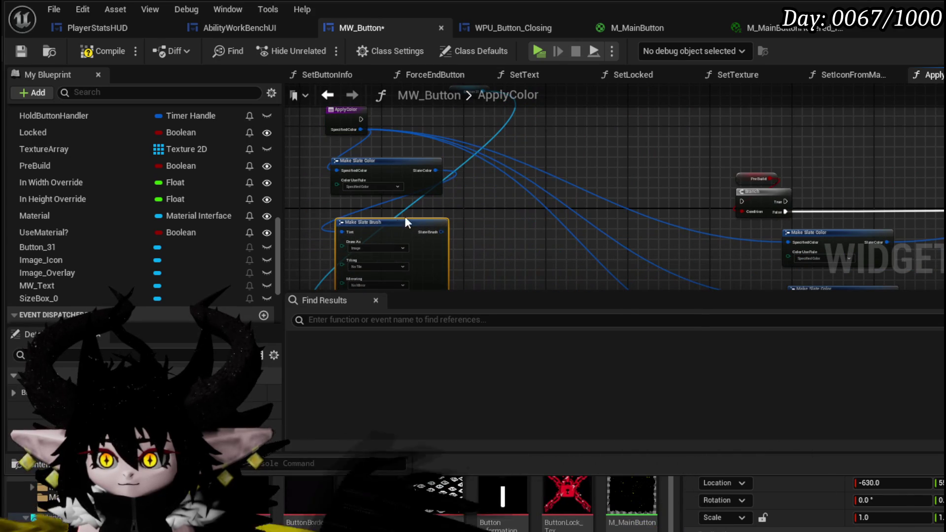
mouse_move(486, 95)
left_mouse_down()
mouse_move(491, 151)
mouse_move(561, 182)
left_mouse_up()
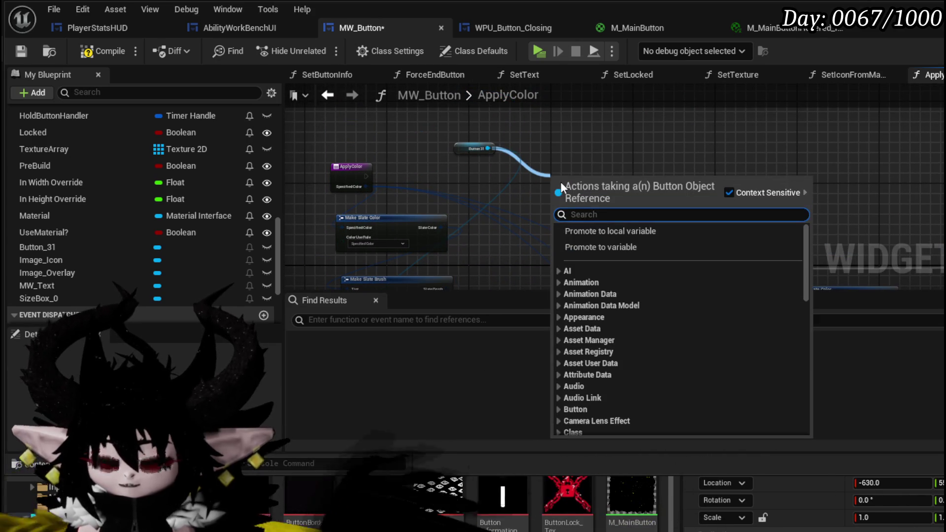
Add a Set Style call on Button 31 with a Make Button Style node feeding In Style
type("Set T")
key("Return")
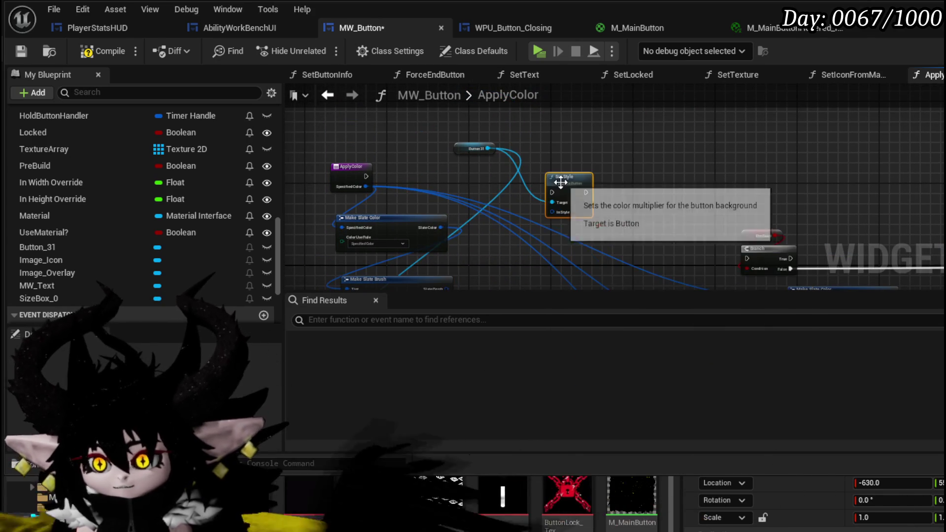
scroll(568, 178, "up", 3)
left_click_drag(567, 178, 657, 98)
mouse_move(620, 149)
left_mouse_down()
mouse_move(597, 188)
mouse_move(586, 189)
left_mouse_up()
type("make")
key("Return")
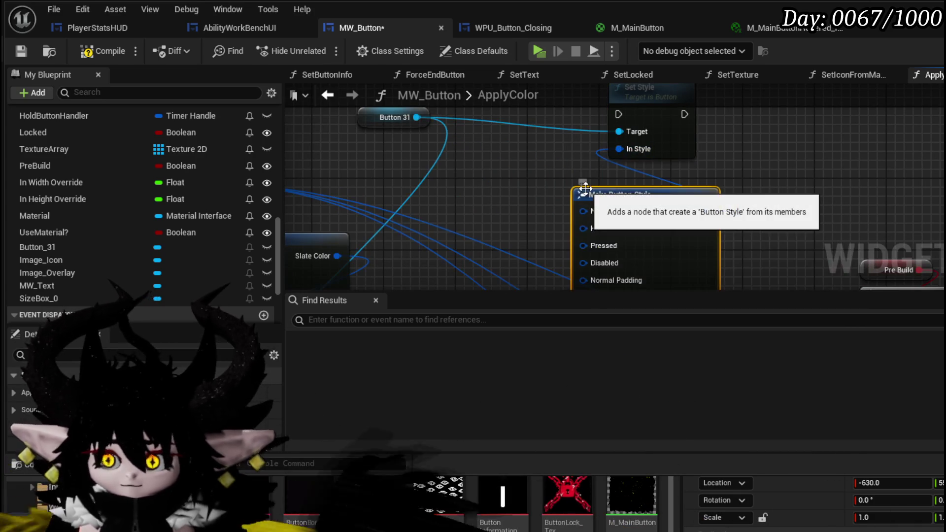
scroll(563, 109, "down", 3)
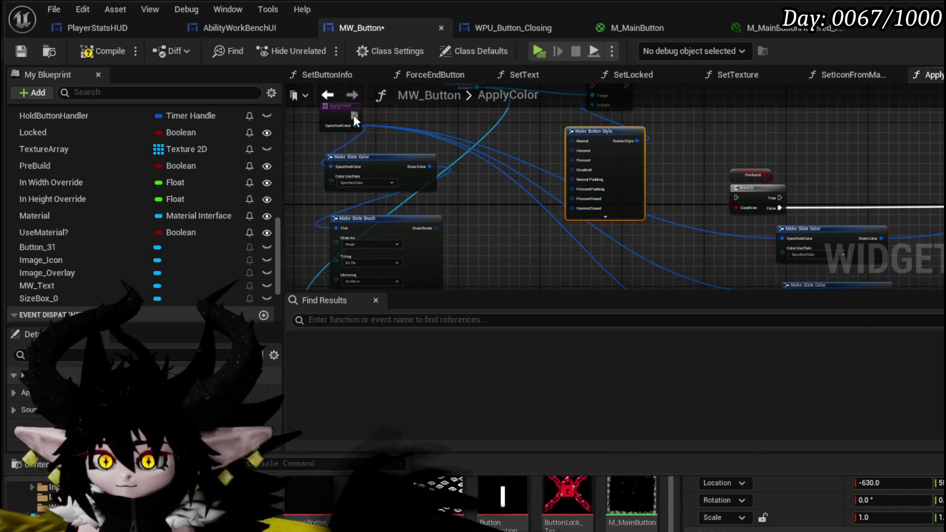
Wire ApplyColor's execution pin into Set Style and reposition the node
mouse_move(354, 115)
left_mouse_down()
mouse_move(580, 137)
mouse_move(596, 122)
left_mouse_up()
left_click_drag(607, 121, 680, 155)
scroll(542, 193, "up", 3)
scroll(601, 165, "down", 3)
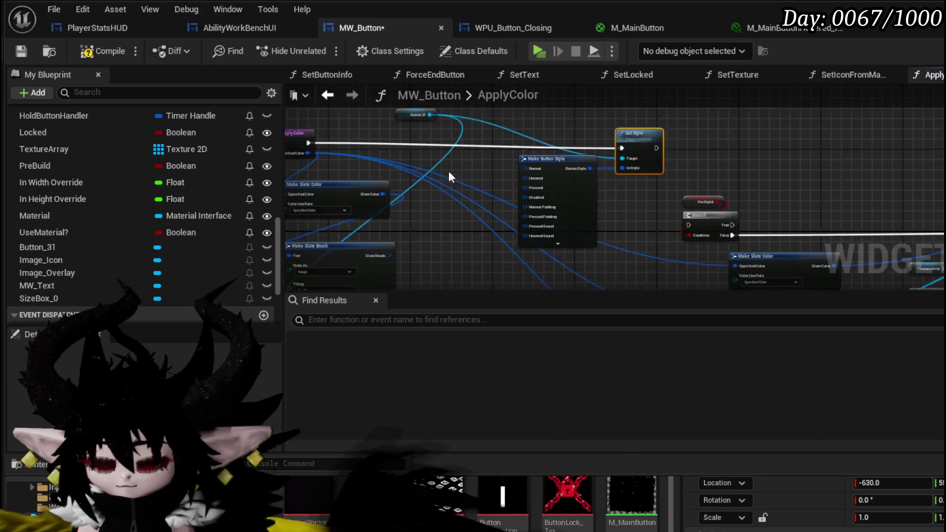
left_click(405, 157)
Move Make Slate Brush up-left, then search Button 31's actions for material and texture getters without adding any
left_click_drag(474, 227, 427, 206)
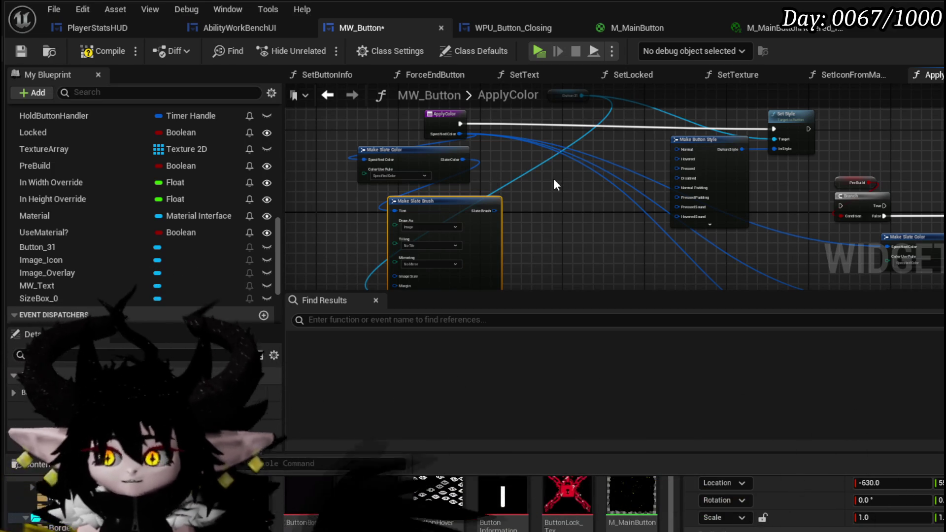
scroll(553, 179, "up", 3)
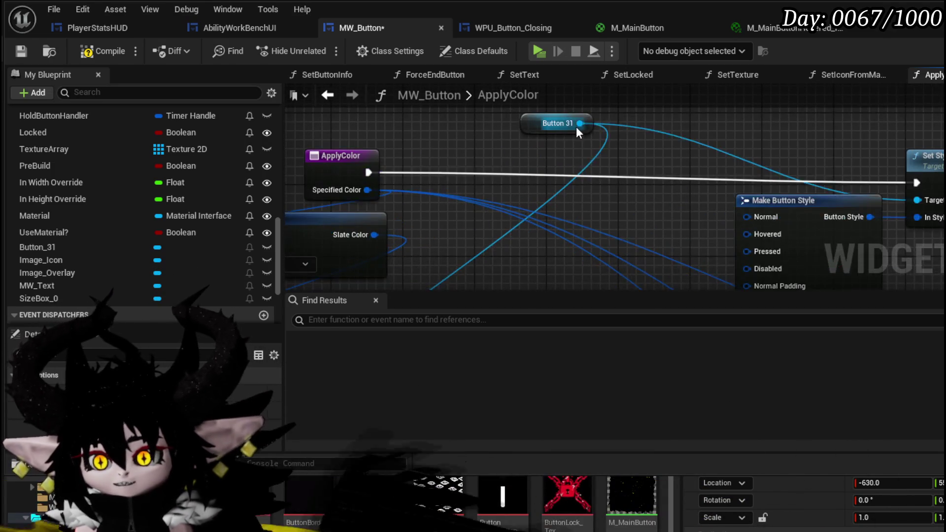
left_click_drag(580, 123, 665, 134)
type("dy")
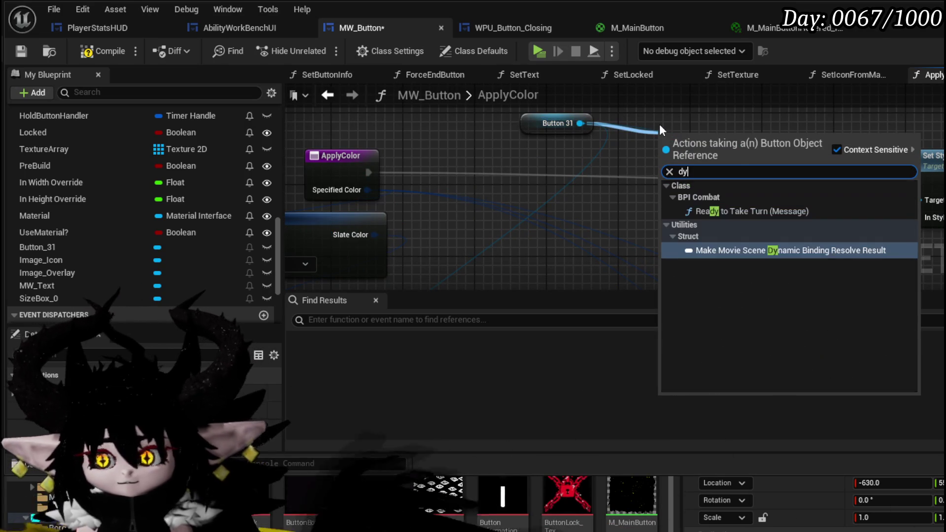
key("BackSpace")
key("BackSpace")
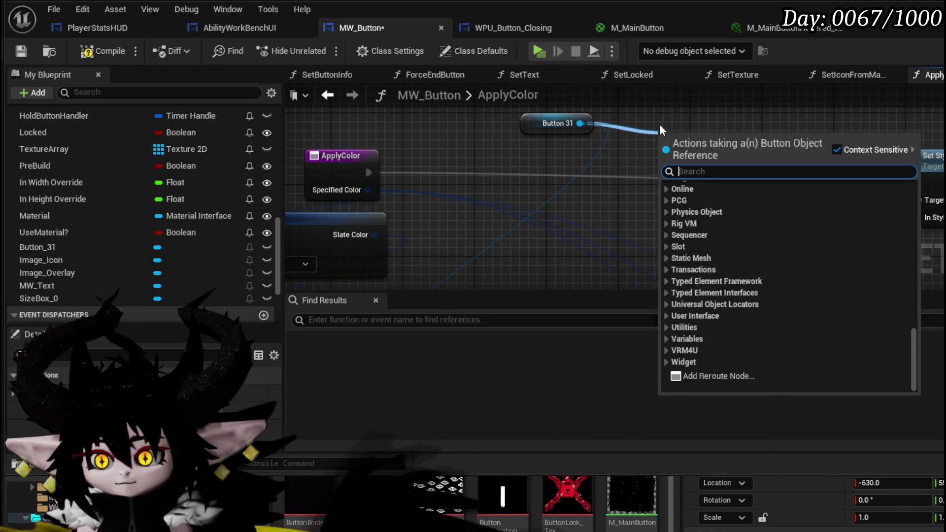
type("get mater")
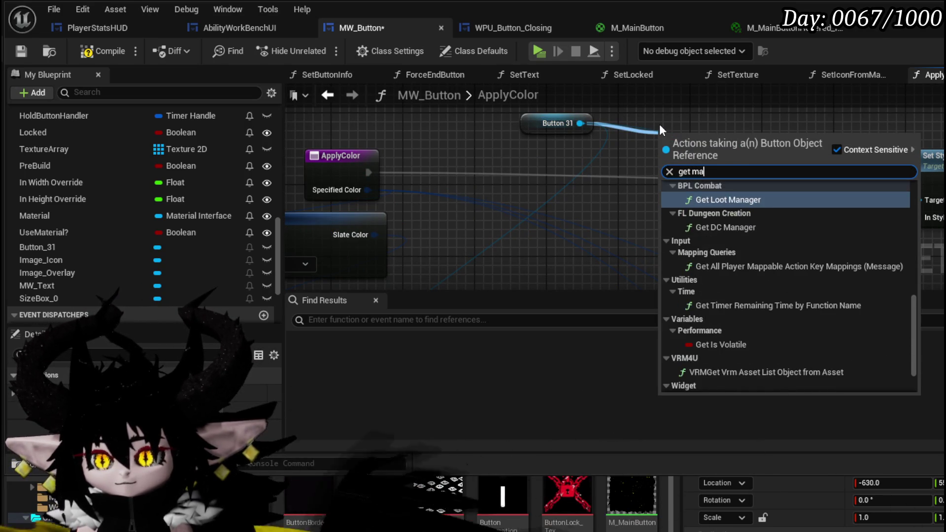
key("BackSpace")
key("BackSpace")
key("BackSpace")
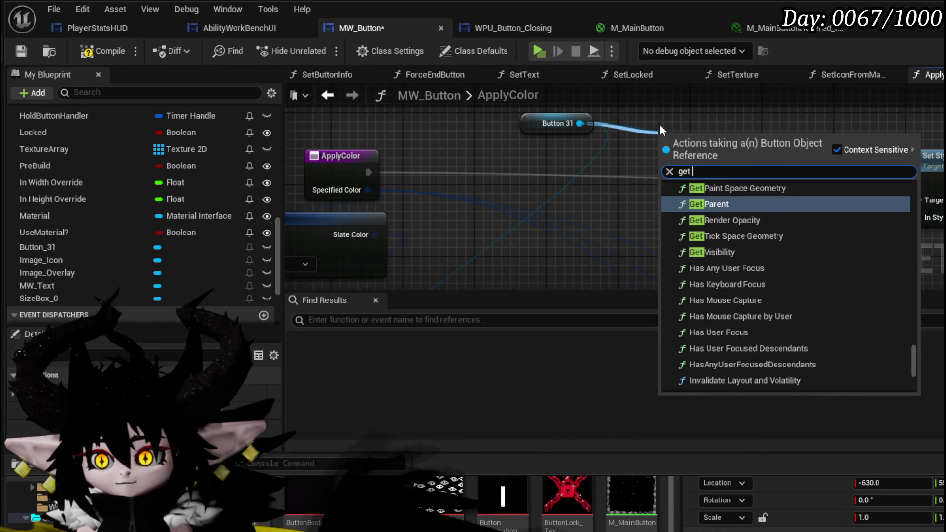
type("Textur")
key("BackSpace")
key("BackSpace")
key("BackSpace")
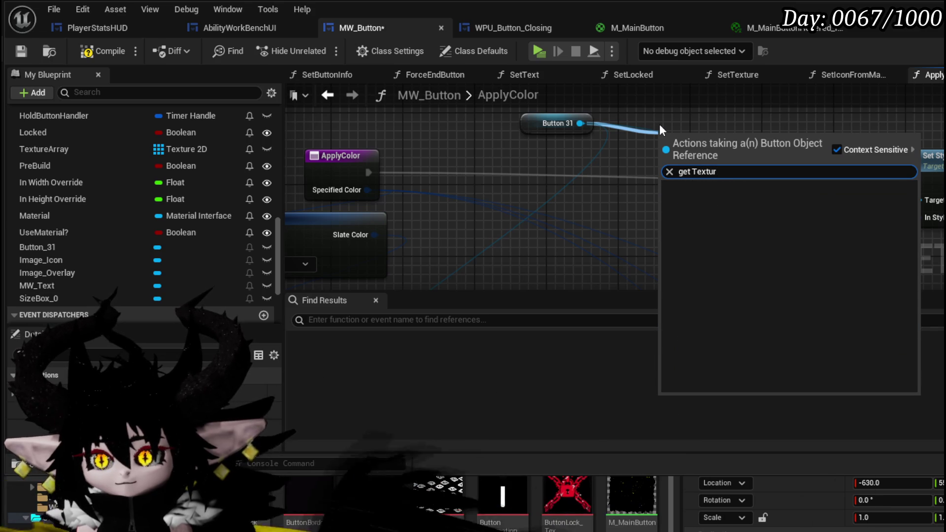
key("BackSpace")
key("BackSpace")
key("BackSpace")
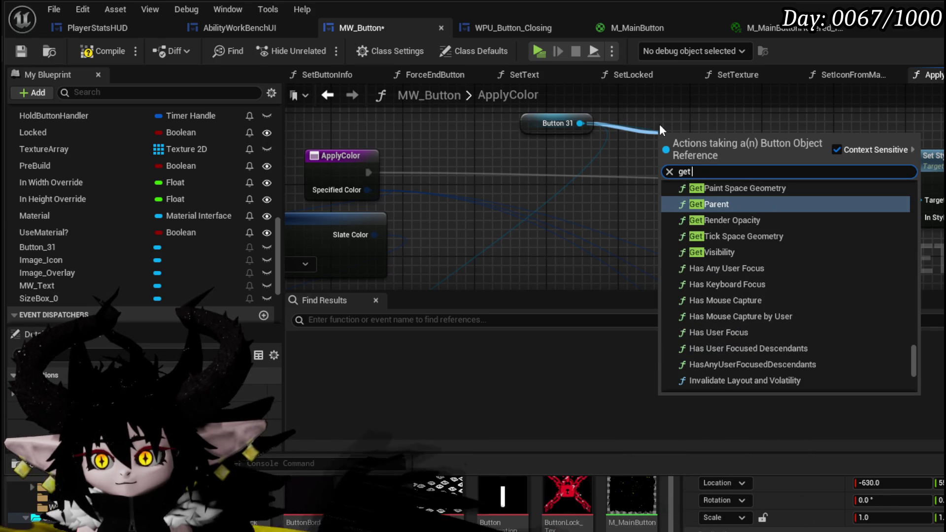
left_click(362, 135)
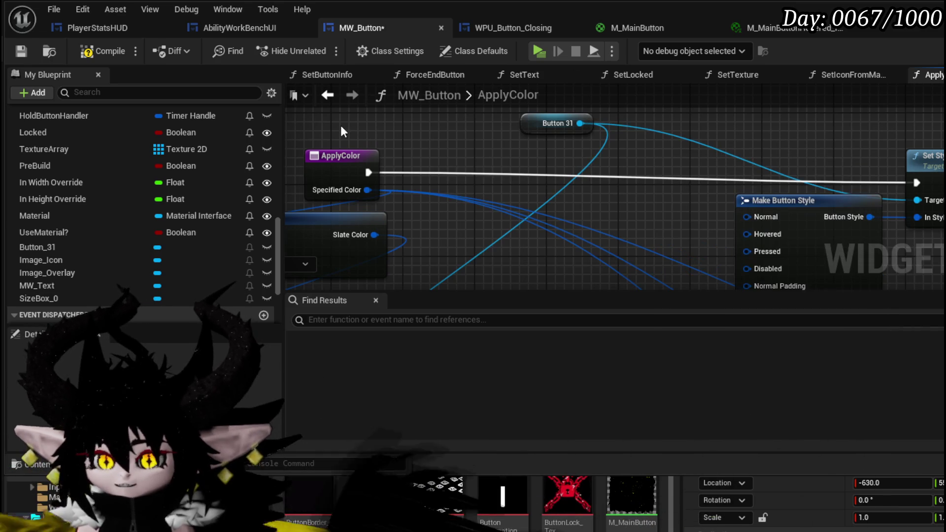
Shift Button 31 left, add a Make Brush from Texture node for Make Button Style, and compile MW_Button
mouse_move(545, 133)
left_mouse_down()
mouse_move(327, 125)
mouse_move(411, 129)
left_mouse_up()
mouse_move(650, 157)
left_mouse_down()
mouse_move(401, 141)
mouse_move(517, 137)
mouse_move(437, 191)
mouse_move(565, 199)
mouse_move(509, 152)
mouse_move(503, 189)
left_mouse_up()
scroll(516, 137, "down", 2)
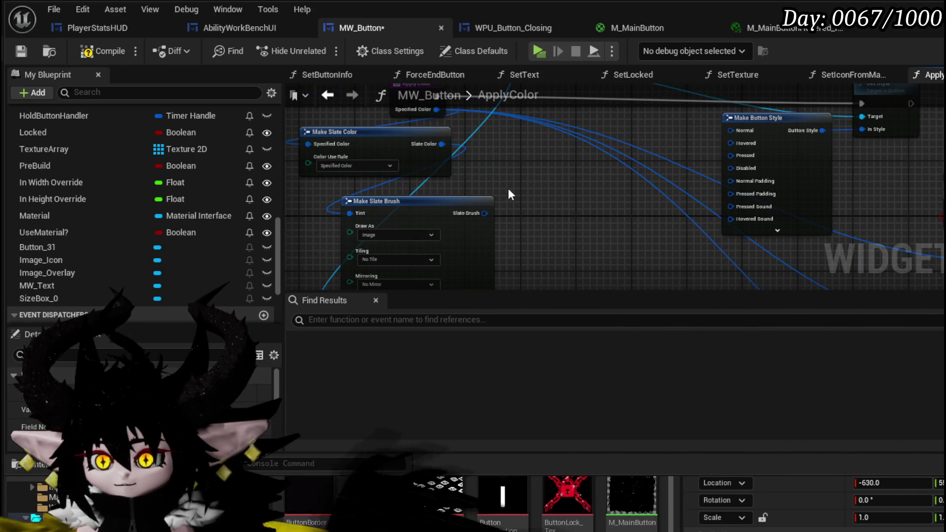
left_click_drag(738, 138, 655, 140)
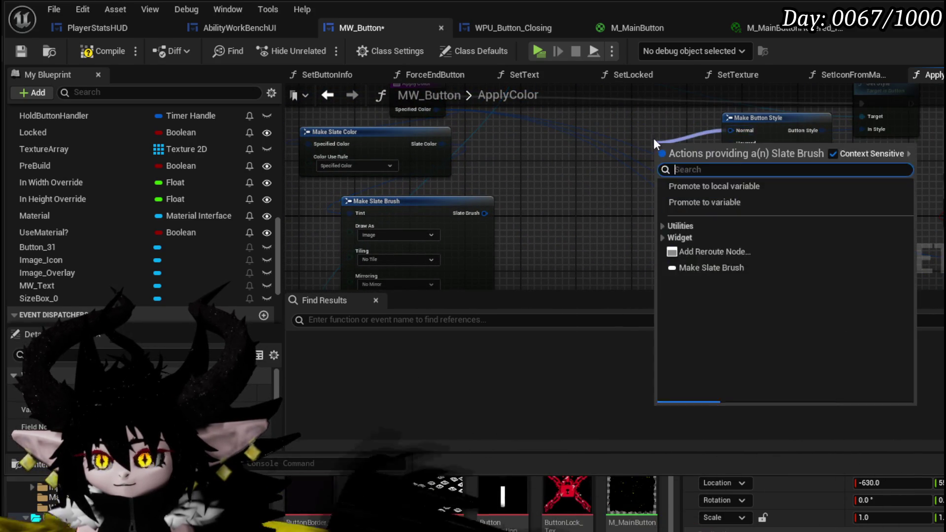
type("make")
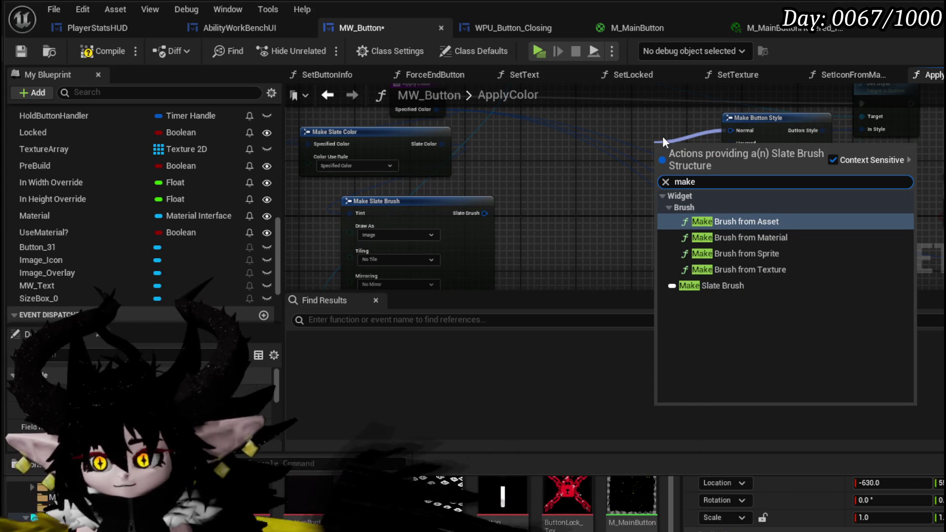
left_click(759, 276)
mouse_move(605, 191)
left_mouse_down()
mouse_move(436, 220)
mouse_move(602, 252)
left_mouse_up()
left_click(74, 55)
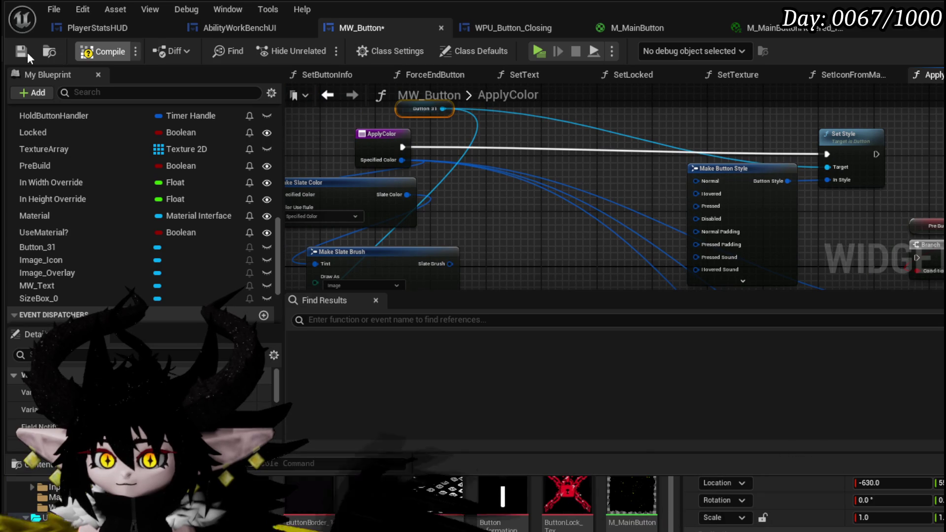
Save MW_Button and select the Button_31 variable in My Blueprint to view its details
left_click(27, 52)
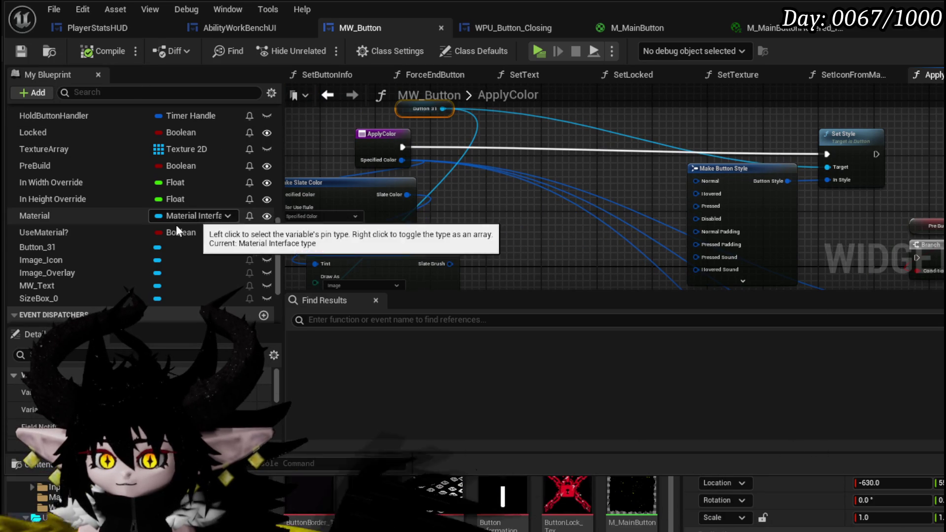
left_click(58, 246)
scroll(148, 389, "down", 5)
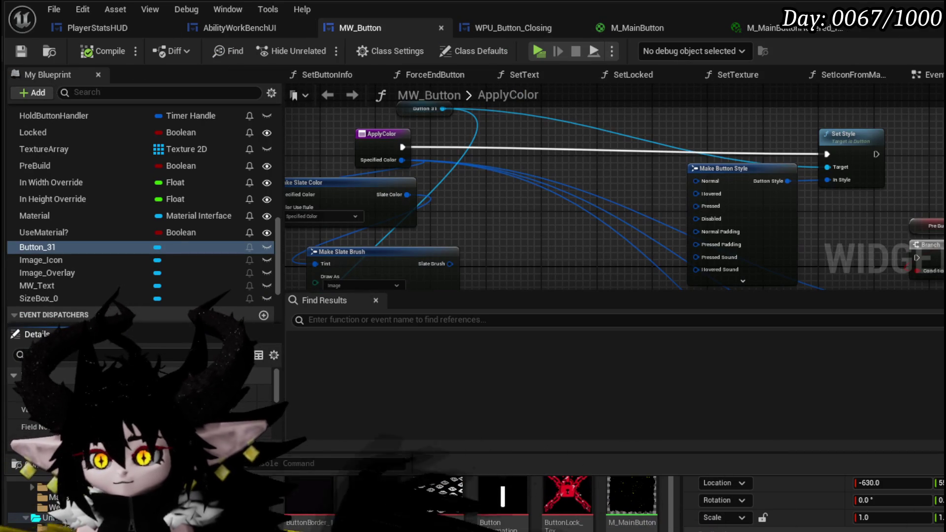
Add a Make Brush from Asset node from Make Button Style's Normal pin, then delete it
mouse_move(694, 170)
left_mouse_down()
mouse_move(700, 176)
mouse_move(673, 190)
left_mouse_up()
scroll(599, 148, "up", 3)
left_click_drag(689, 151, 750, 151)
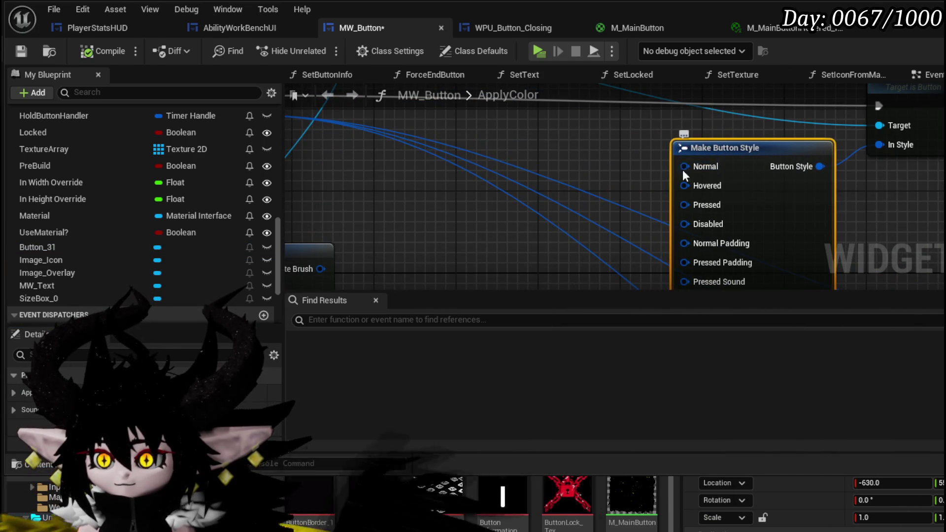
left_click_drag(684, 166, 580, 173)
type("make brush")
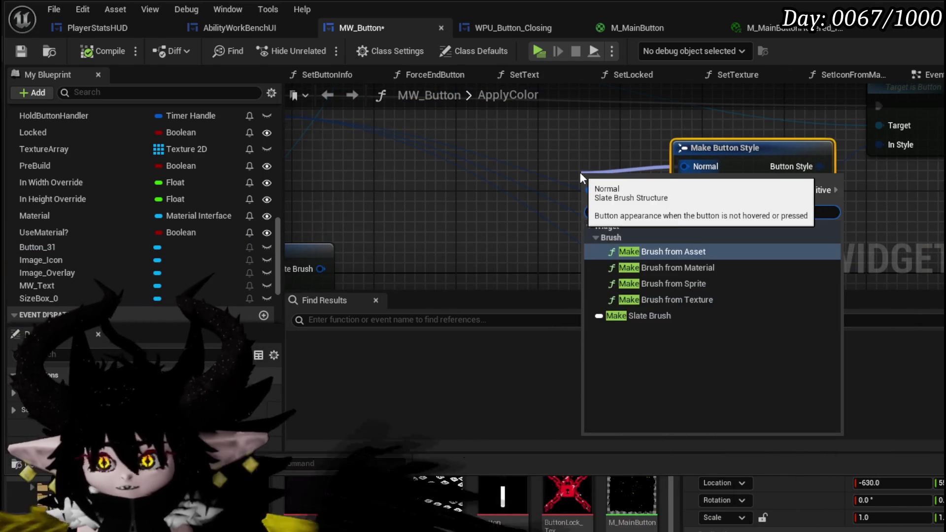
key("Return")
left_click_drag(599, 177, 434, 146)
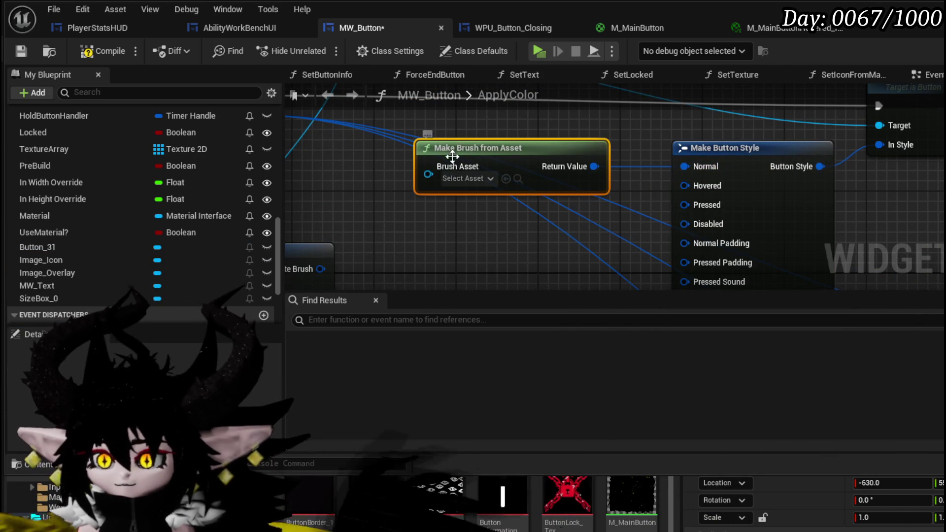
key("Delete")
Reposition Make Button Style and add a Make Brush from Material node beside it
mouse_move(692, 148)
left_mouse_down()
mouse_move(552, 180)
mouse_move(753, 145)
mouse_move(678, 37)
mouse_move(688, 164)
mouse_move(463, 150)
left_mouse_up()
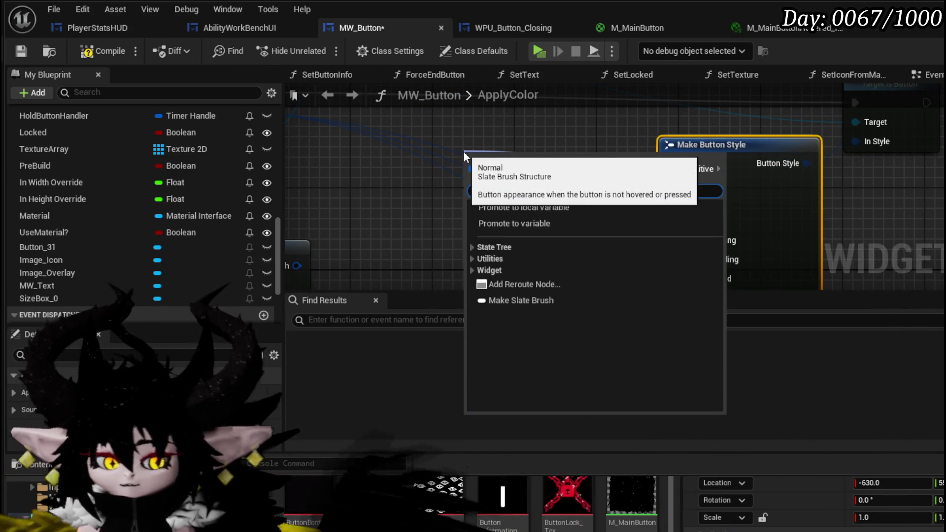
type("make")
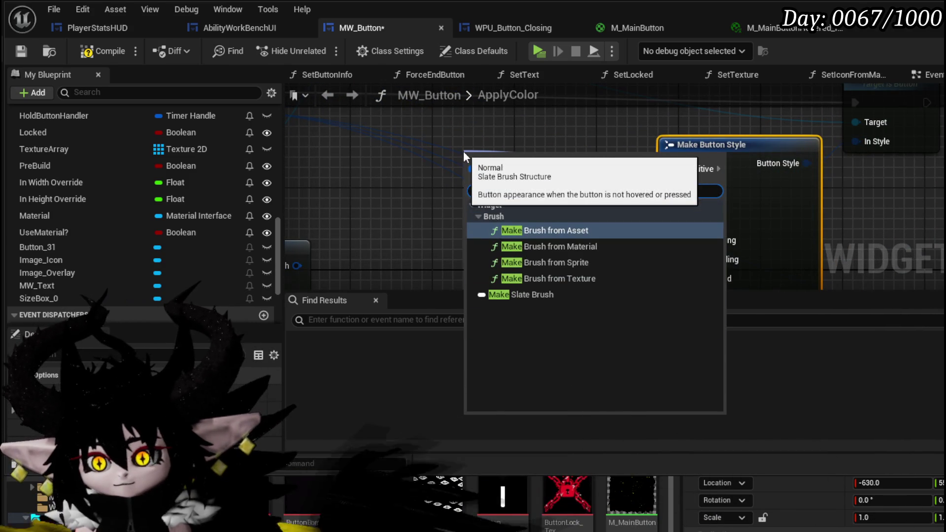
left_click(546, 247)
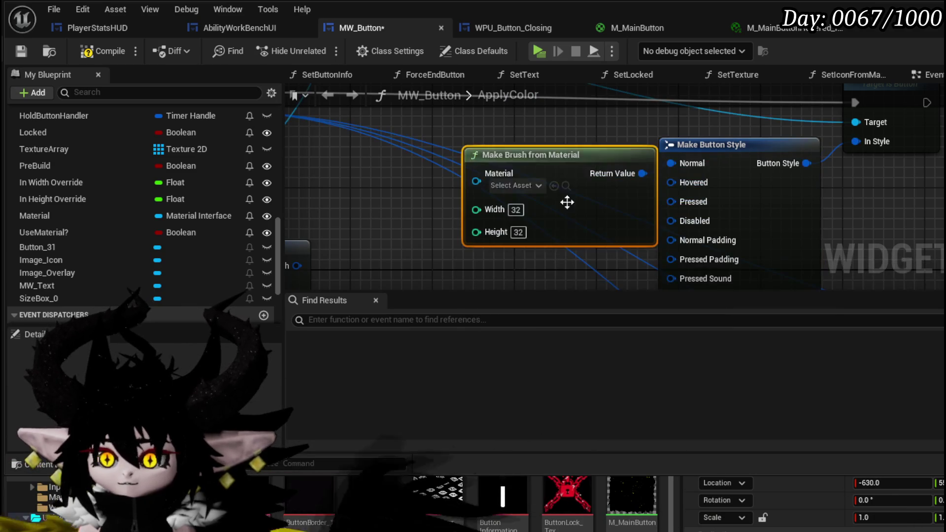
left_click_drag(566, 158, 504, 180)
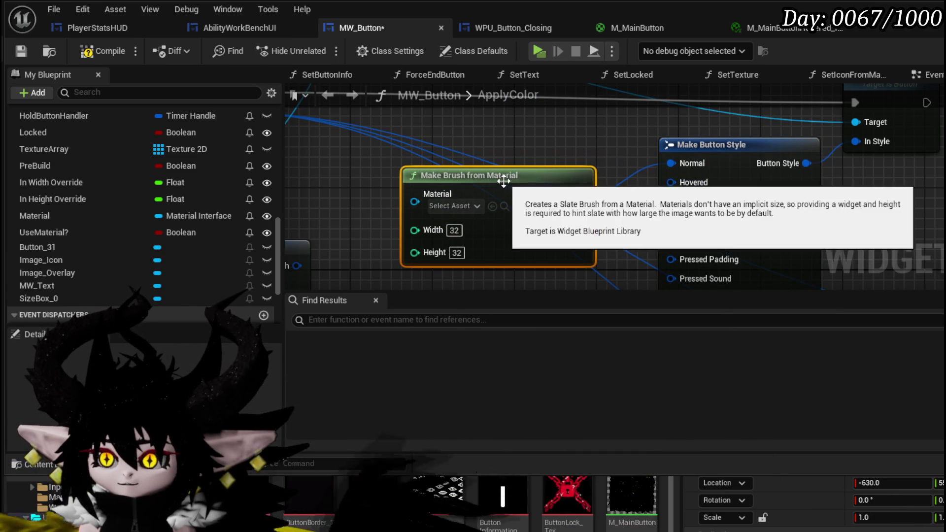
Delete the brush, Make Button Style, Set Style, Make Slate Color and Make Slate Brush nodes
mouse_move(513, 161)
left_mouse_down()
mouse_move(523, 202)
mouse_move(507, 209)
left_mouse_up()
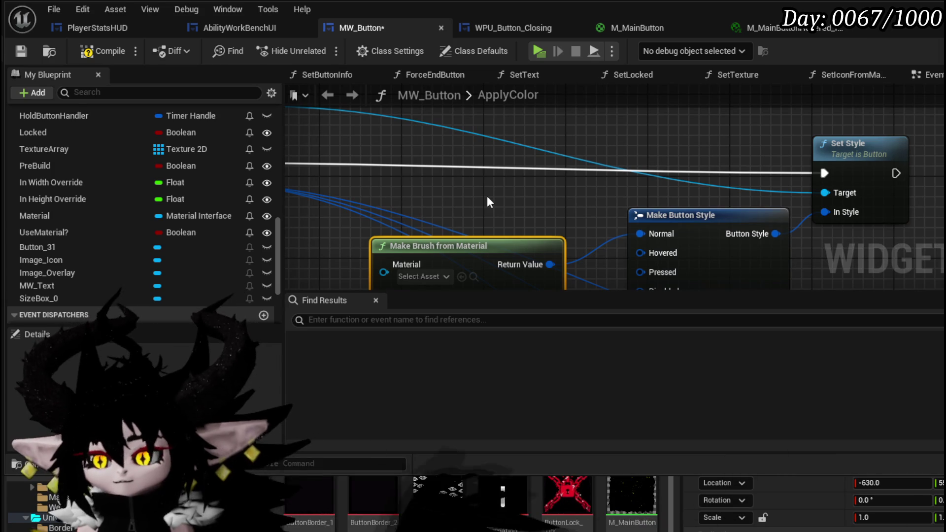
scroll(483, 199, "down", 2)
mouse_move(484, 199)
left_mouse_down()
mouse_move(467, 89)
mouse_move(467, 121)
mouse_move(495, 156)
mouse_move(767, 223)
left_mouse_up()
key("Delete")
scroll(449, 156, "down", 2)
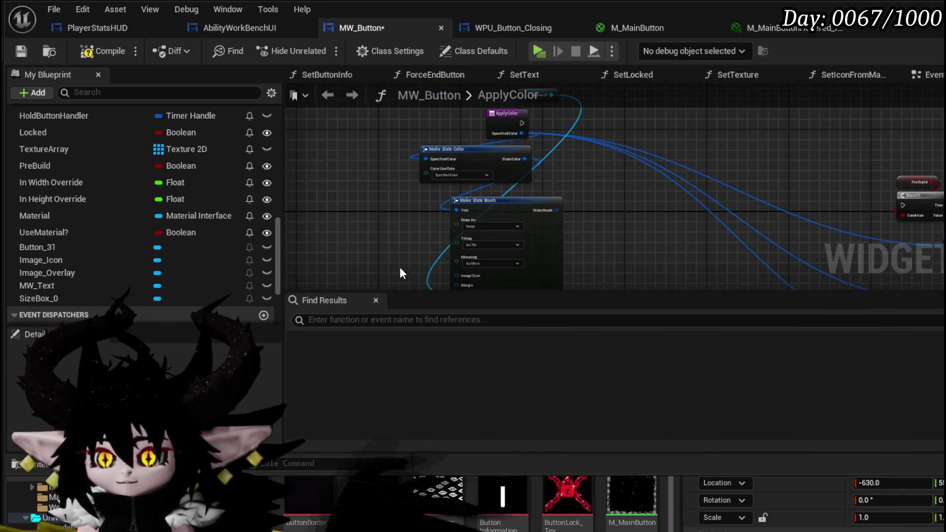
key("Delete")
scroll(519, 154, "up", 2)
Add a Get Style node from Button 31 and an expanded Break Button Style node
left_click_drag(524, 159, 555, 197)
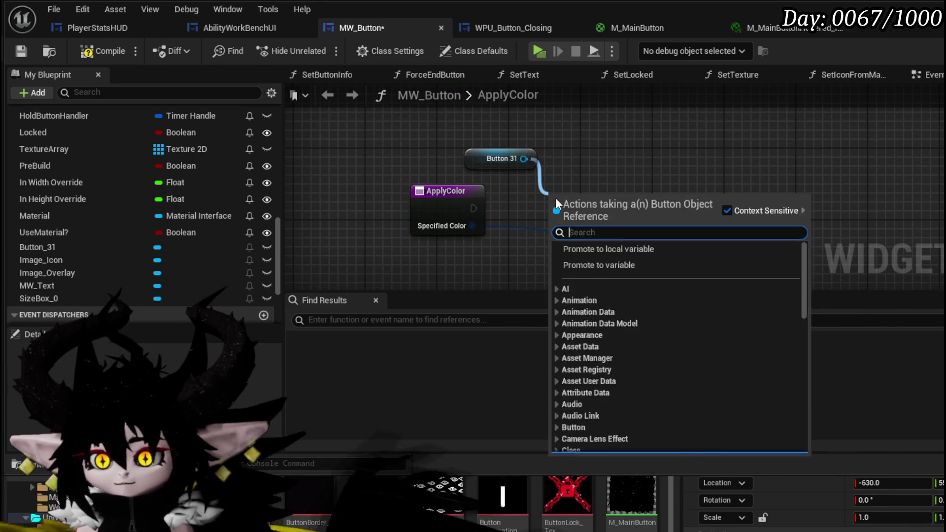
type("get sty")
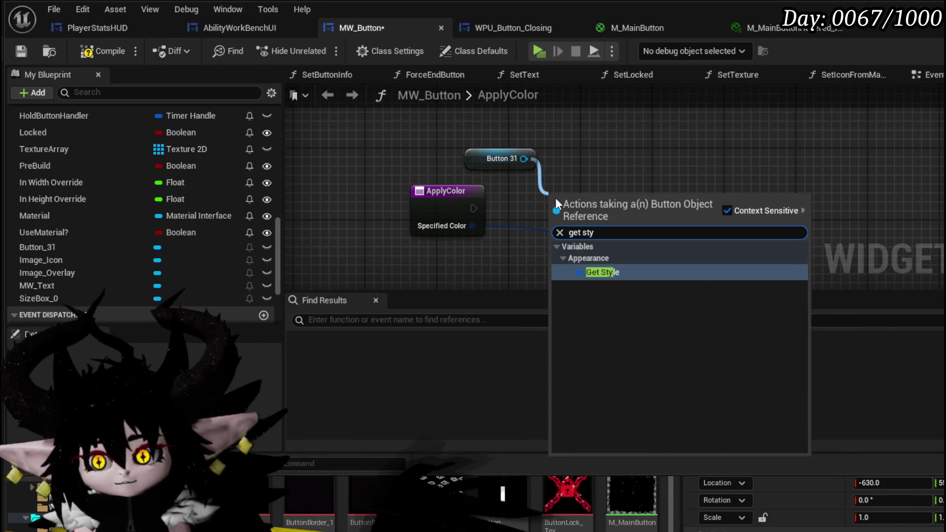
key("Return")
mouse_move(658, 211)
left_mouse_down()
mouse_move(430, 189)
mouse_move(502, 188)
left_mouse_up()
type("get")
key("Escape")
type("break")
left_click(557, 244)
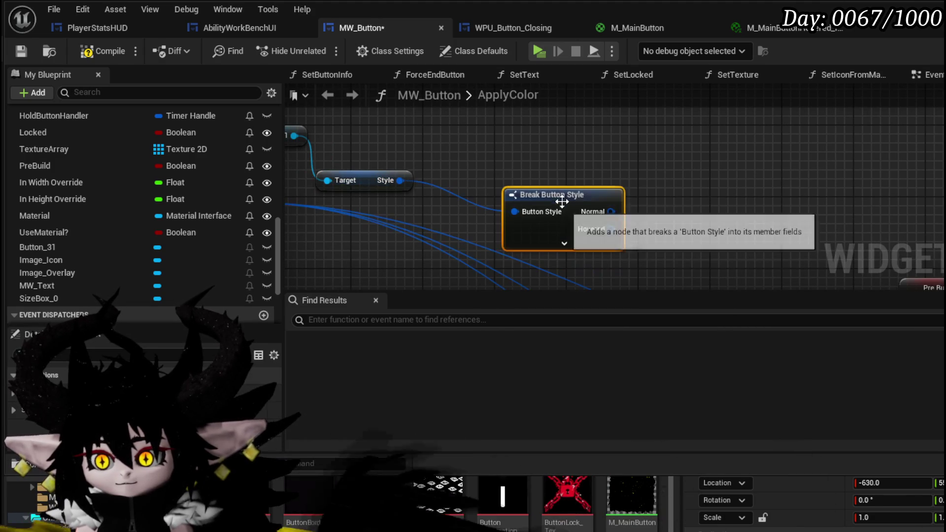
left_click_drag(558, 196, 342, 214)
left_click(349, 261)
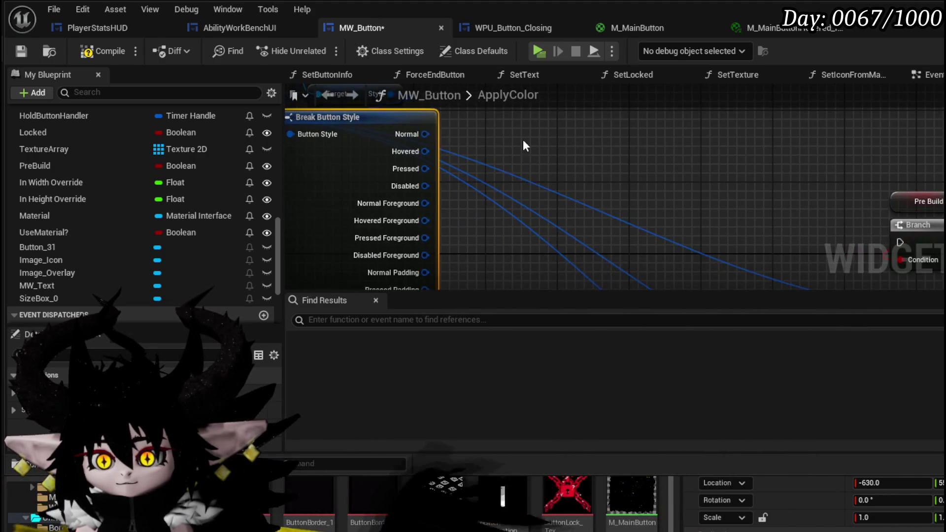
Add an expanded Break Slate Brush node from Break Button Style's Normal output
left_click_drag(448, 142, 492, 140)
type("break")
key("Return")
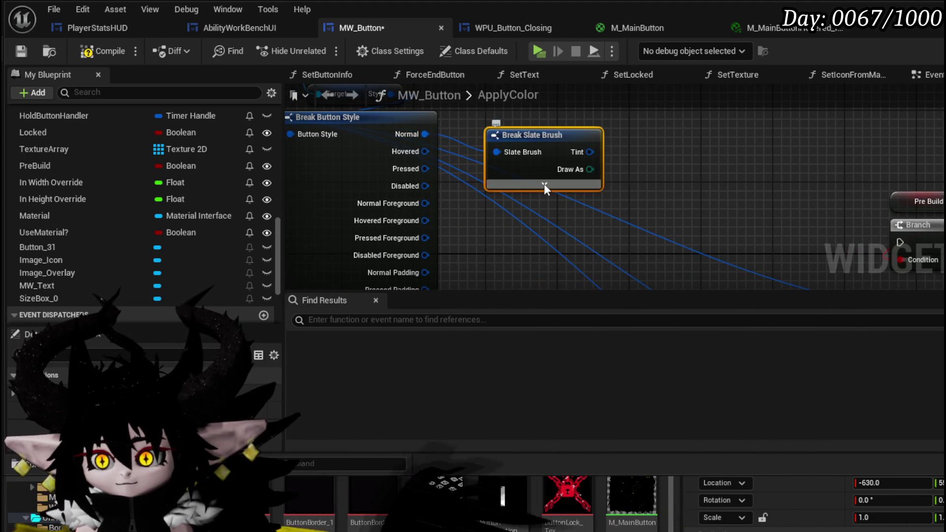
left_click(544, 184)
left_click_drag(747, 183, 609, 175)
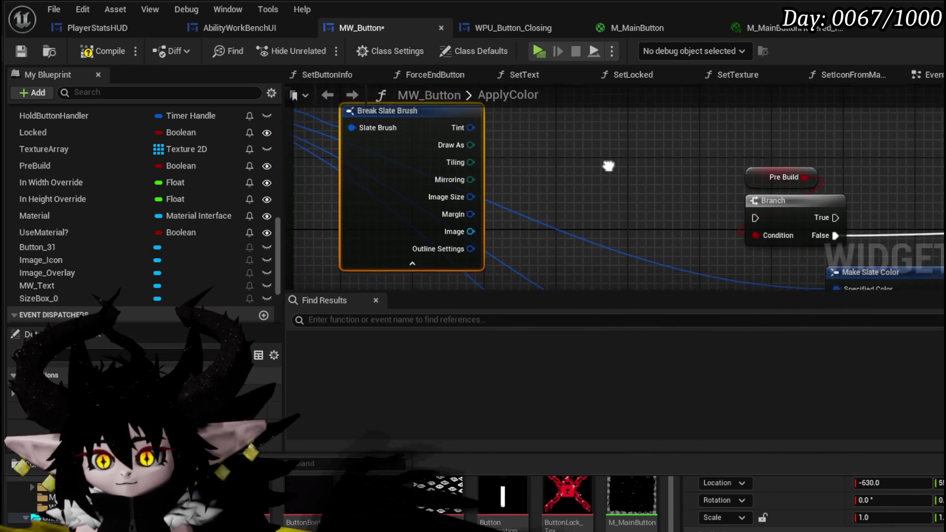
Search material actions from the brush's Image output, then dismiss the list without adding anything
left_click_drag(471, 240, 542, 163)
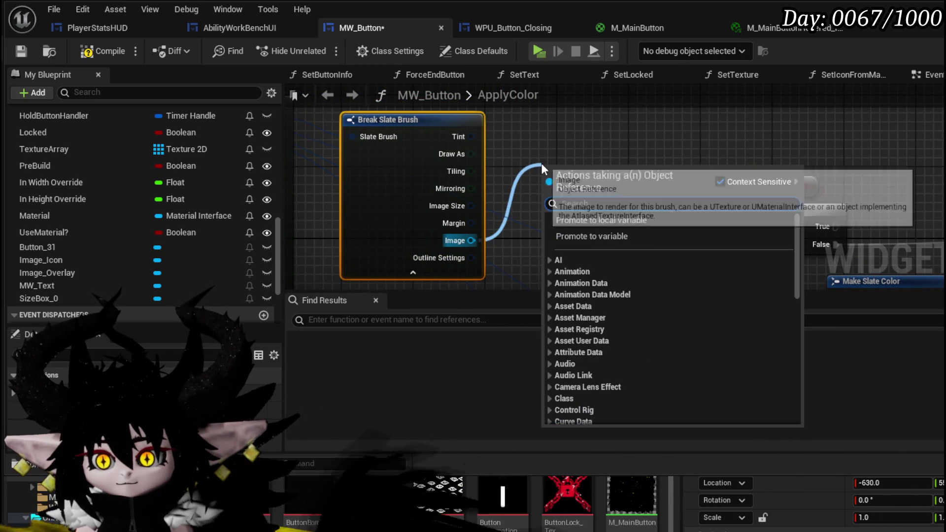
type("material")
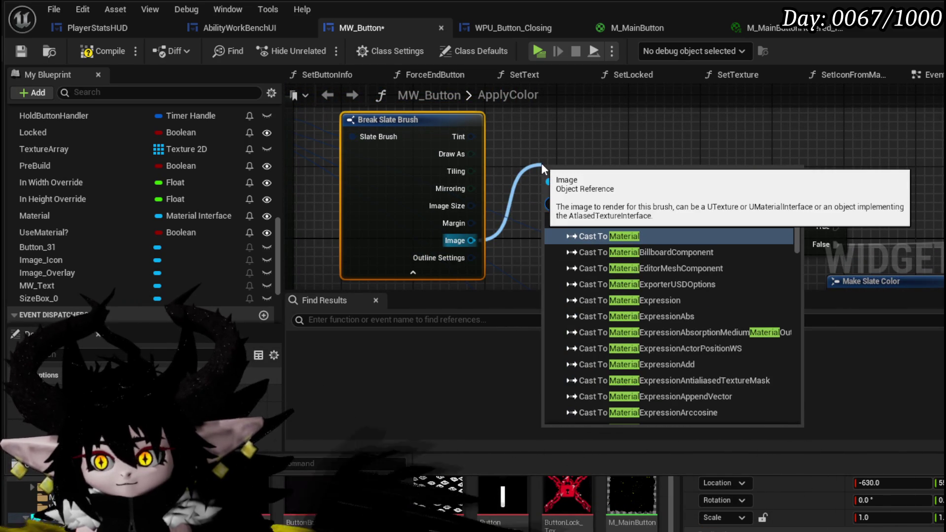
mouse_move(796, 236)
left_mouse_down()
mouse_move(799, 220)
mouse_move(795, 418)
mouse_move(789, 222)
left_mouse_up()
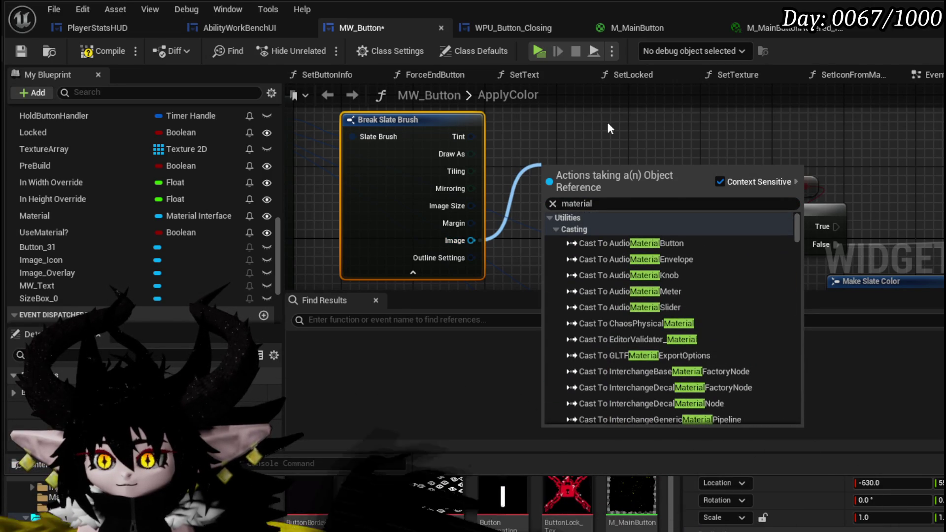
left_click(580, 136)
mouse_move(578, 144)
left_mouse_down()
mouse_move(573, 153)
mouse_move(610, 150)
left_mouse_up()
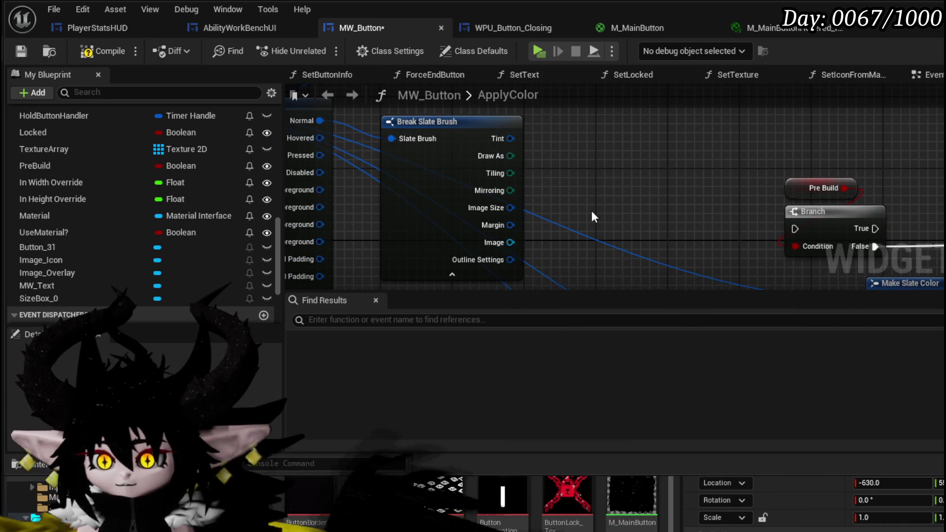
mouse_move(619, 213)
left_mouse_down()
mouse_move(696, 211)
mouse_move(661, 246)
left_mouse_up()
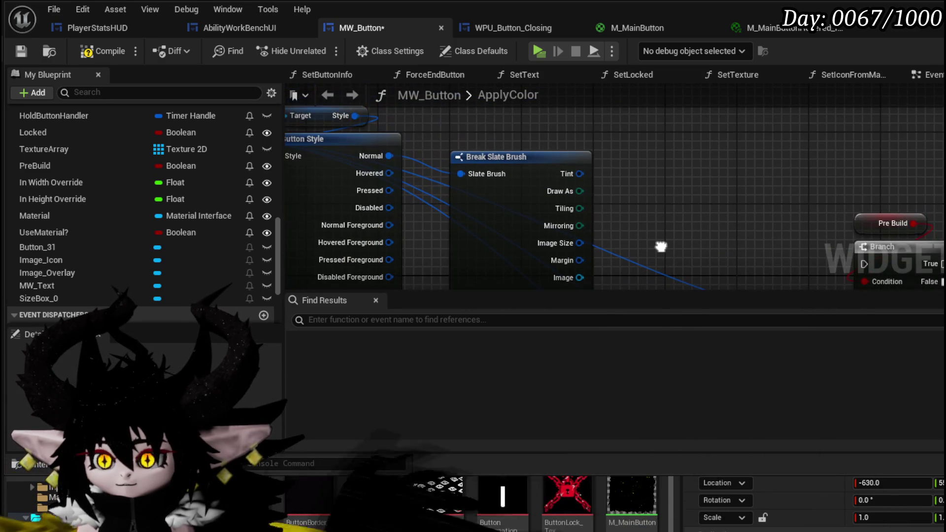
Move Break Slate Brush up-left and add a Break Slate Color node wired to its Tint output
left_click_drag(505, 155, 487, 138)
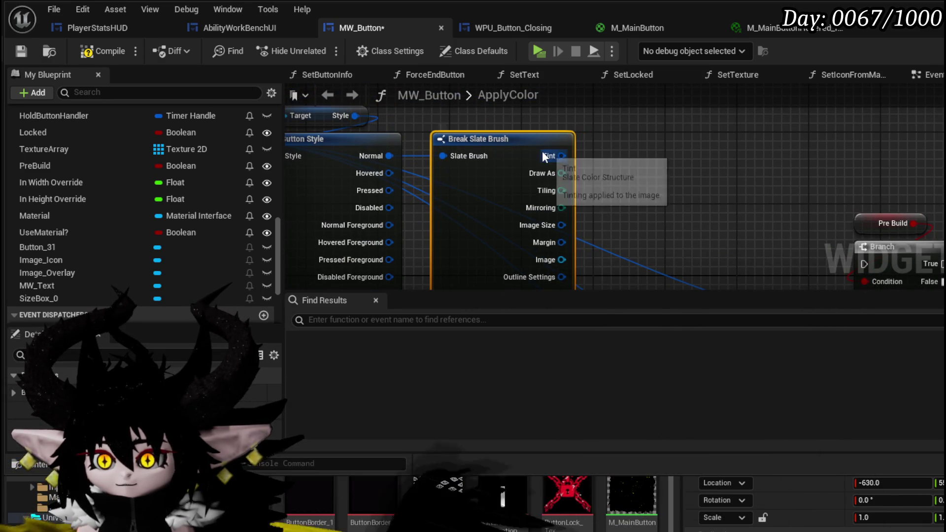
left_click_drag(561, 155, 621, 157)
type("break")
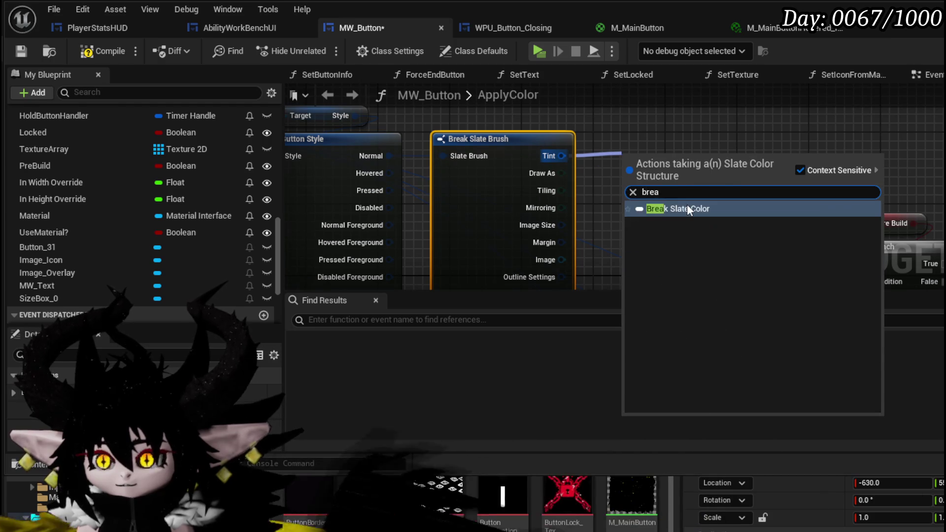
left_click(687, 217)
scroll(738, 197, "down", 2)
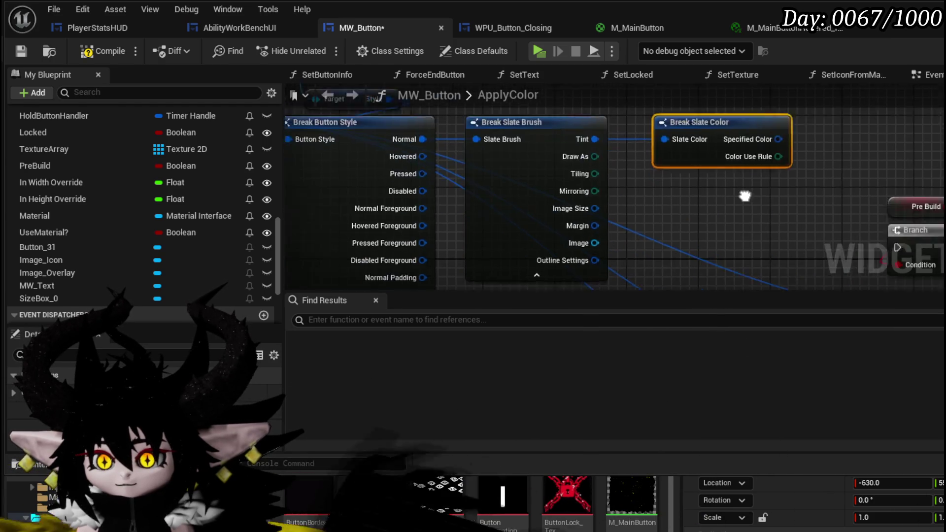
mouse_move(802, 193)
left_mouse_down()
mouse_move(722, 233)
mouse_move(728, 247)
mouse_move(796, 262)
left_mouse_up()
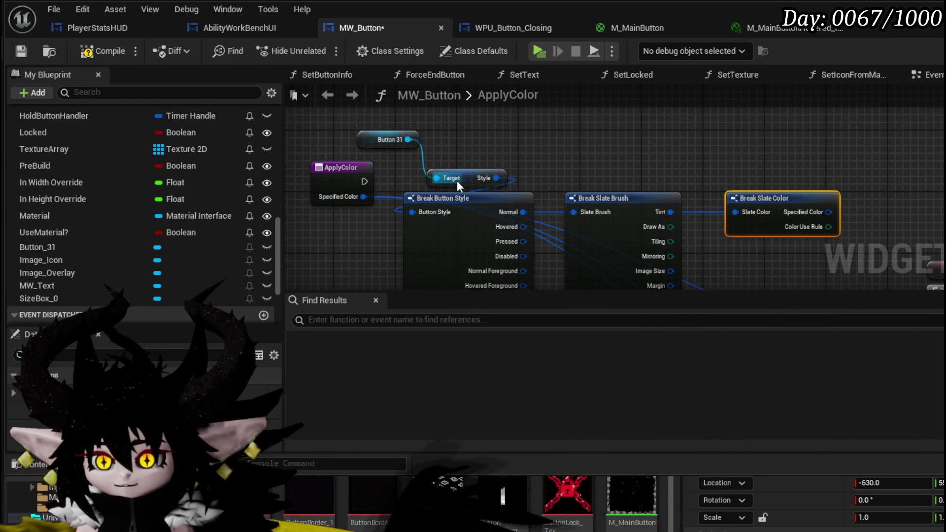
mouse_move(527, 168)
left_mouse_down()
mouse_move(459, 175)
mouse_move(542, 181)
left_mouse_up()
Add a Get Dynamic Material node to the ApplyColor graph via a 'dynamic materi' search
right_click(536, 168)
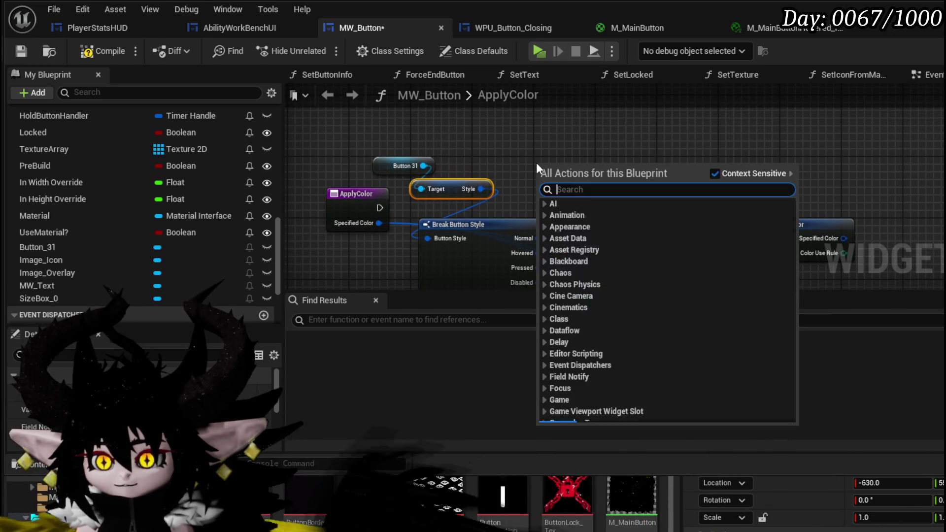
type("dynam")
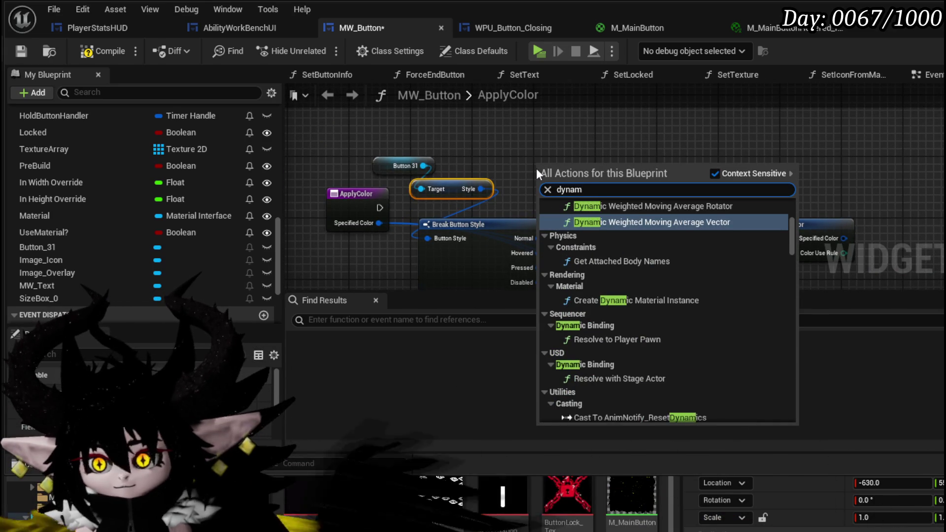
type("ic materi")
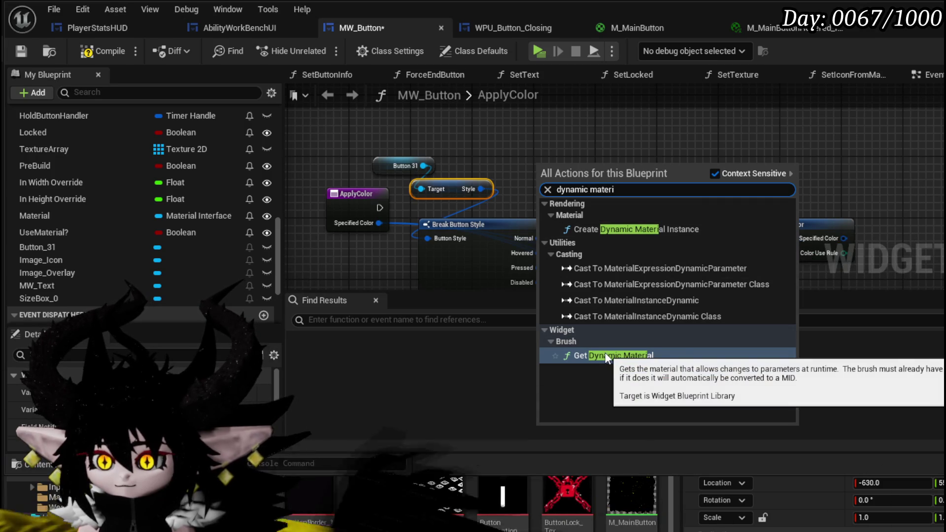
left_click(605, 353)
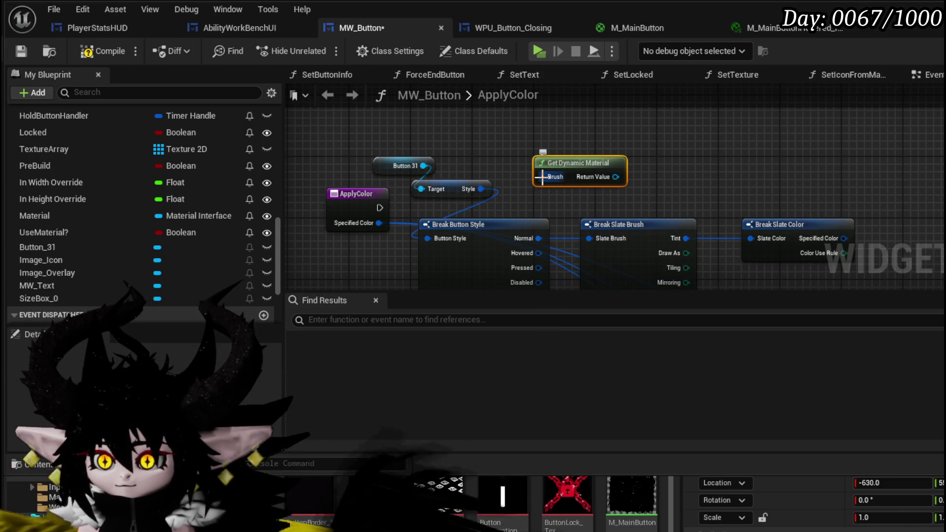
left_click_drag(585, 210, 511, 171)
mouse_move(602, 163)
left_mouse_down()
mouse_move(538, 139)
mouse_move(699, 177)
left_mouse_up()
Search brush actions from Button 31 and its Style output, cancelling each list without adding nodes
left_click_drag(455, 136, 466, 137)
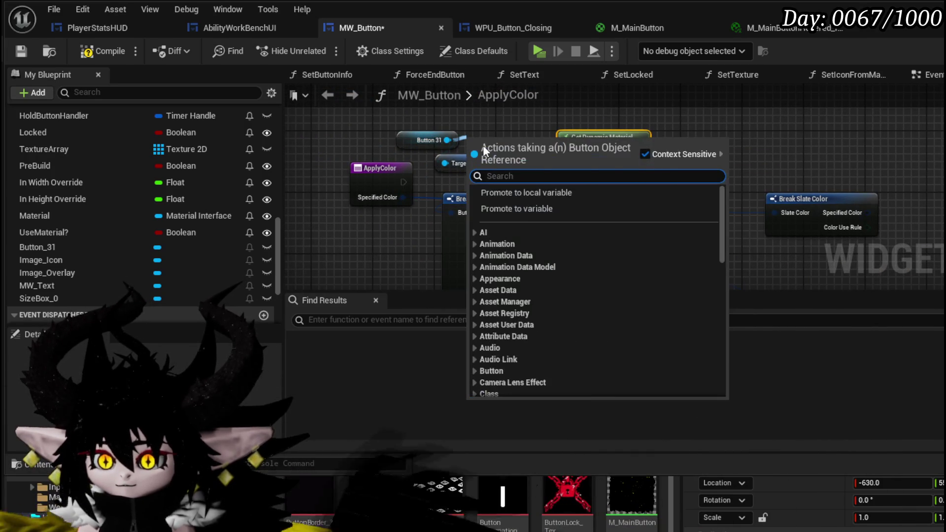
type("brush")
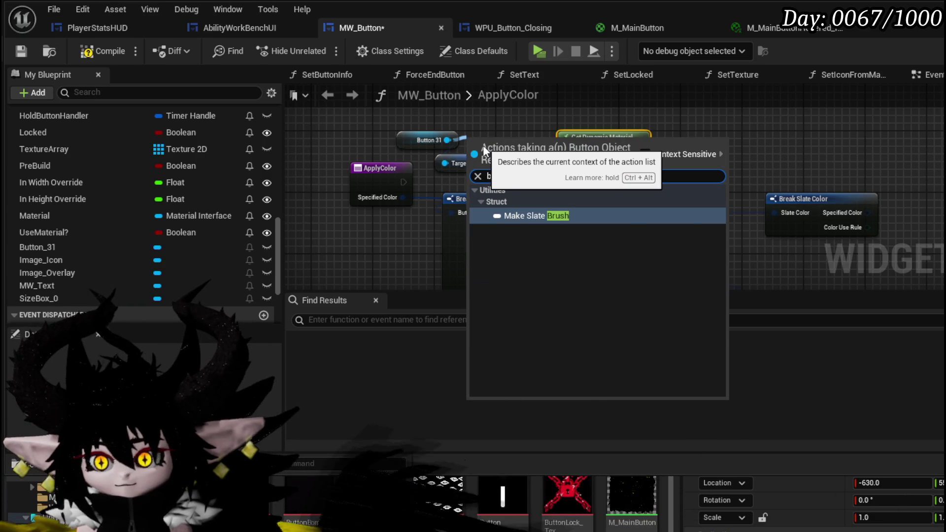
key("Escape")
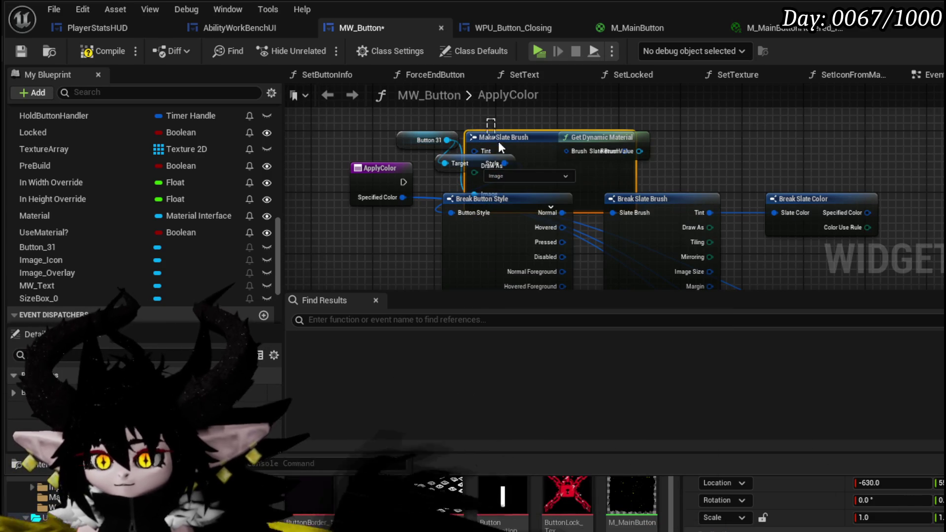
left_click_drag(502, 165, 539, 175)
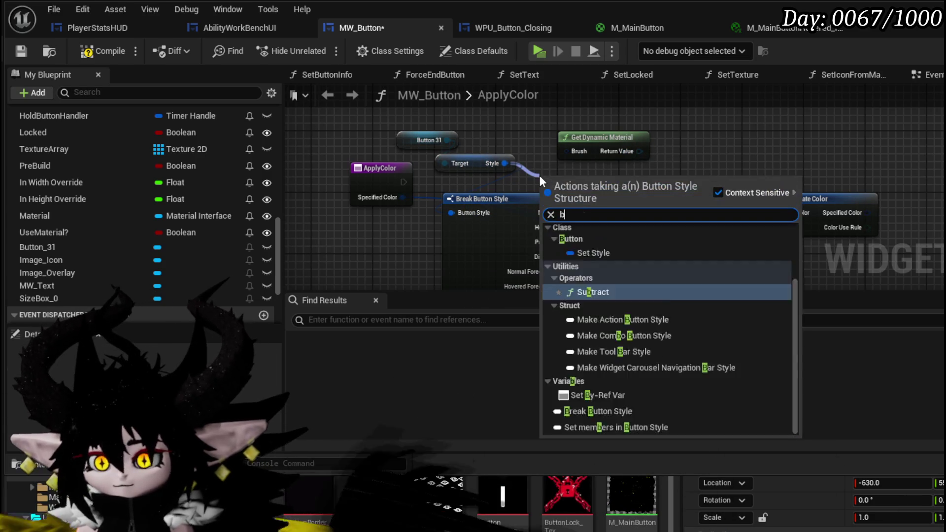
type("br")
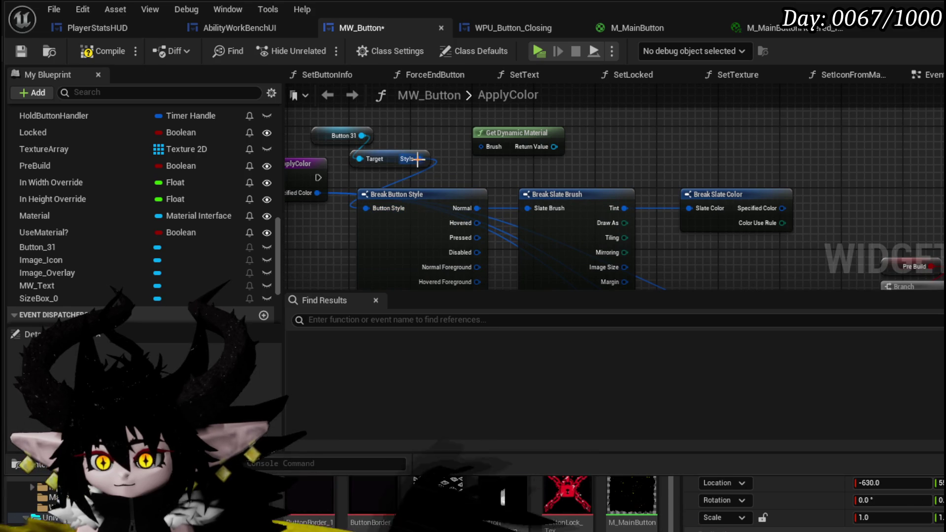
left_click_drag(418, 159, 447, 163)
type("b")
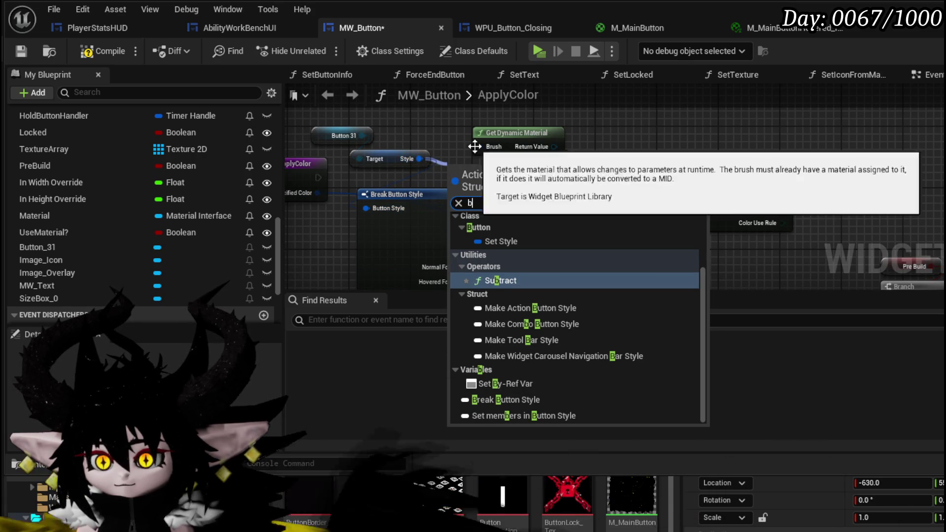
left_click(500, 137)
Move Get Dynamic Material and add a Make Brush from Texture node beside it
mouse_move(500, 137)
left_mouse_down()
mouse_move(558, 140)
mouse_move(528, 143)
left_mouse_up()
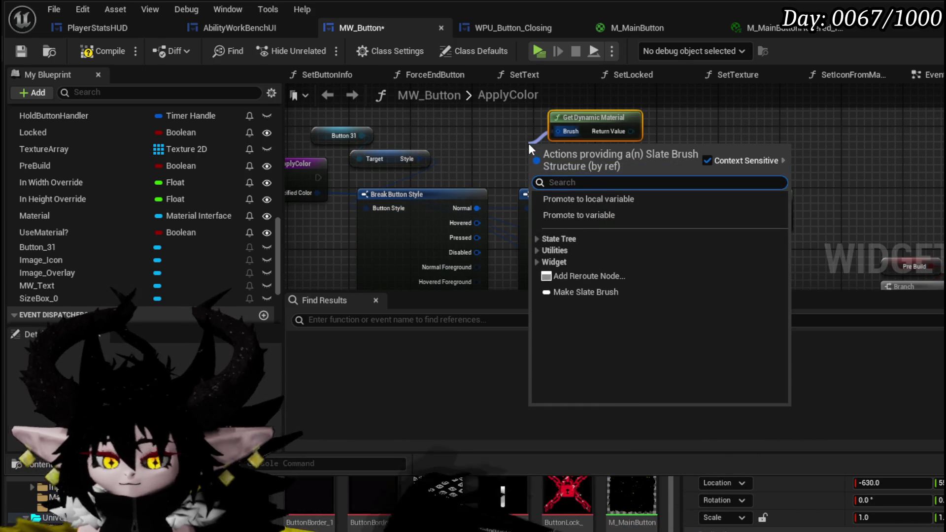
type("make")
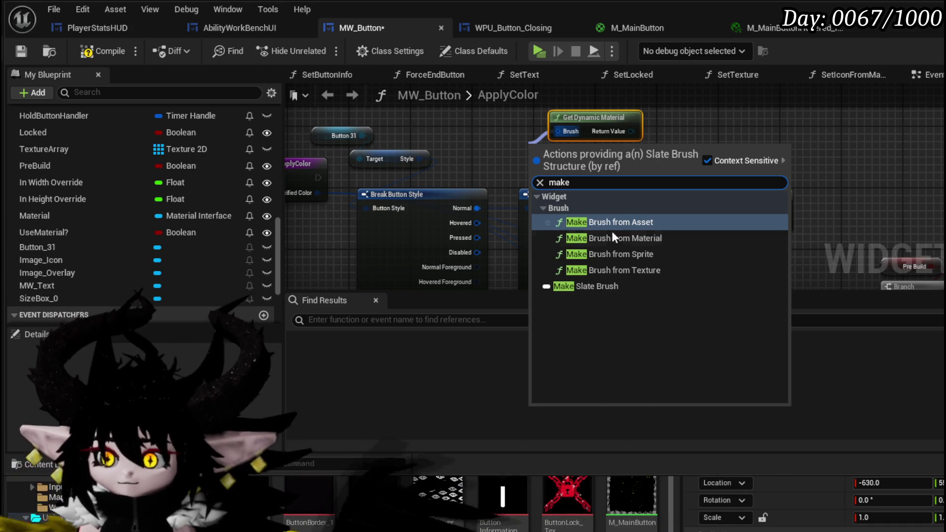
left_click(611, 270)
left_click_drag(536, 174, 647, 156)
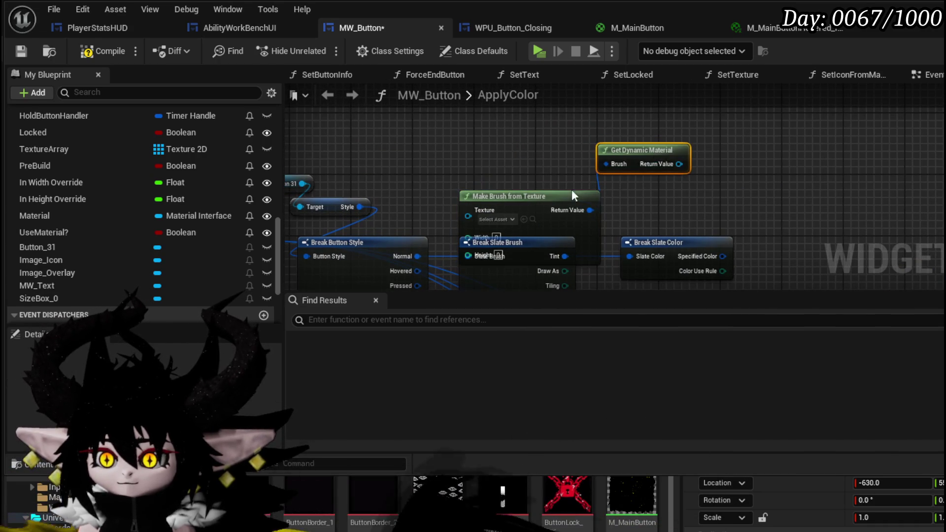
Try wiring the brush Image into Make Brush, then box-select Break Button Style and Break Slate Brush
mouse_move(544, 196)
left_mouse_down()
mouse_move(506, 149)
mouse_move(530, 148)
left_mouse_up()
mouse_move(632, 203)
left_mouse_down()
mouse_move(690, 169)
mouse_move(687, 193)
mouse_move(648, 169)
mouse_move(647, 107)
left_mouse_up()
mouse_move(581, 248)
left_mouse_down()
mouse_move(489, 81)
mouse_move(459, 188)
mouse_move(473, 136)
mouse_move(478, 146)
mouse_move(472, 128)
mouse_move(774, 186)
left_mouse_up()
left_click_drag(783, 249, 773, 186)
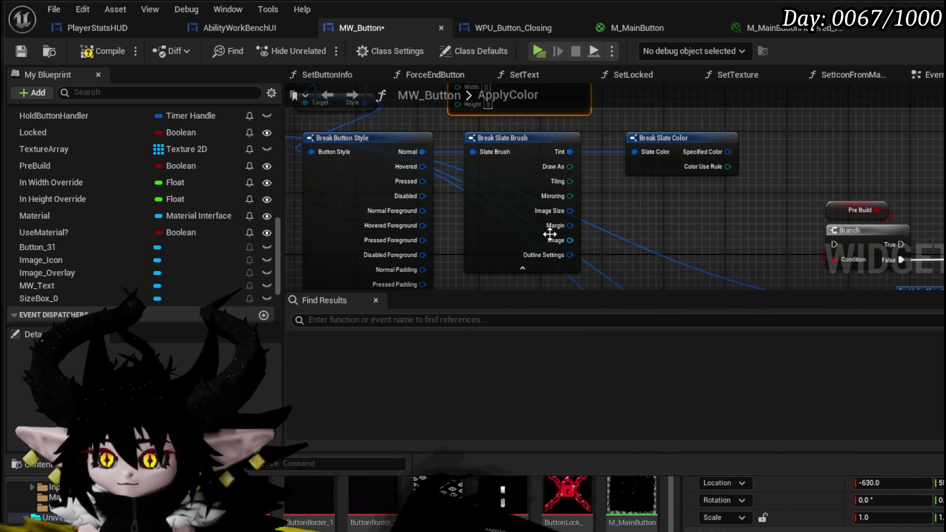
left_click_drag(648, 208, 682, 235)
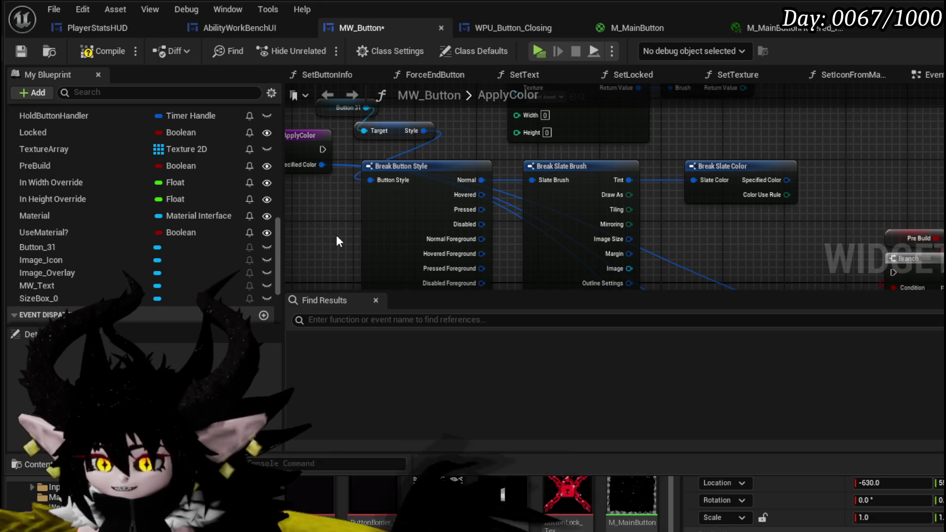
mouse_move(332, 232)
left_mouse_down()
mouse_move(708, 167)
mouse_move(677, 203)
mouse_move(703, 194)
left_mouse_up()
Delete the break nodes, Button 31, Make Brush from Texture and Get Dynamic Material, then compile and save
key("Delete")
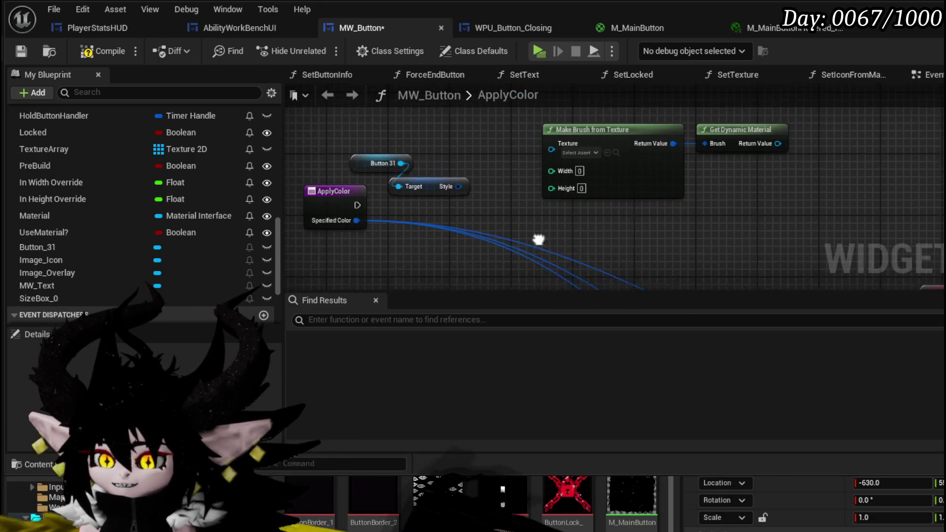
left_click_drag(541, 236, 448, 143)
key("Delete")
left_click_drag(555, 236, 595, 178)
key("Delete")
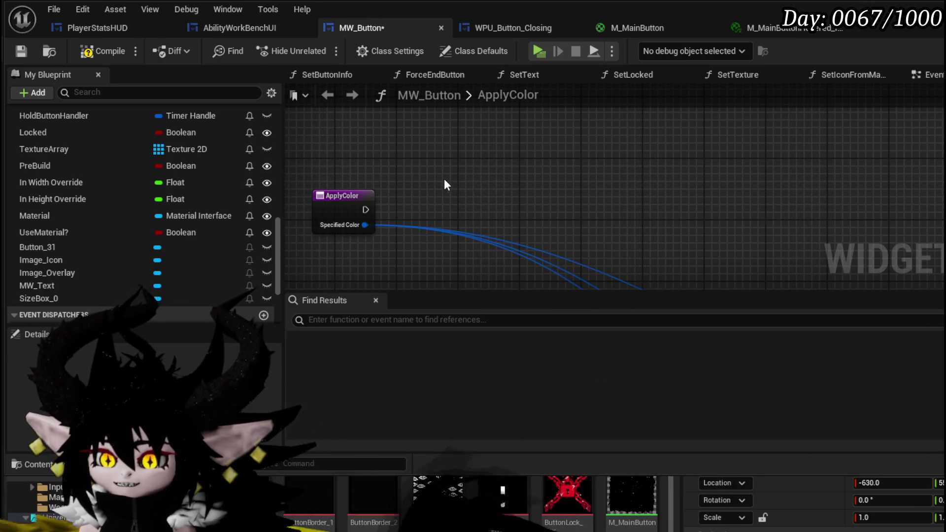
left_click(14, 51)
Wire ApplyColor's exec output into Set Style, then start a connection from its In Style input
scroll(623, 205, "down", 5)
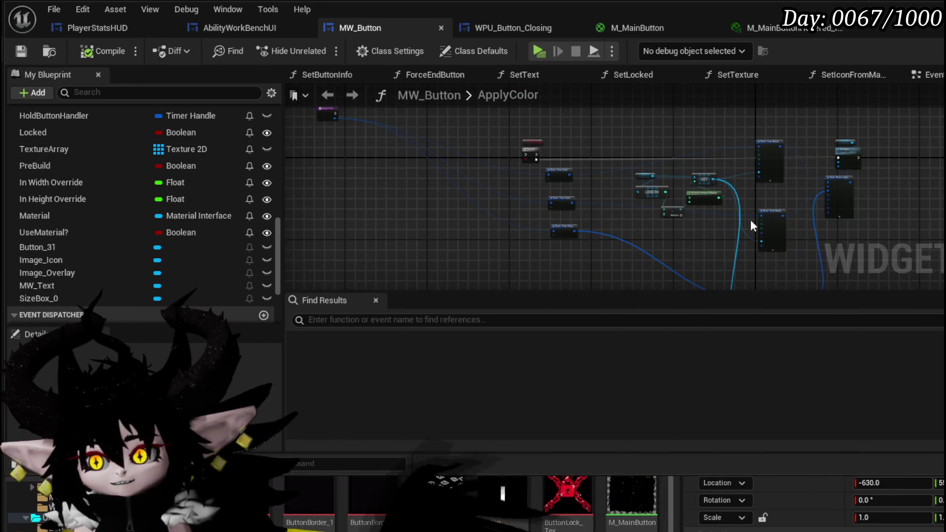
scroll(632, 202, "up", 2)
scroll(591, 186, "up", 4)
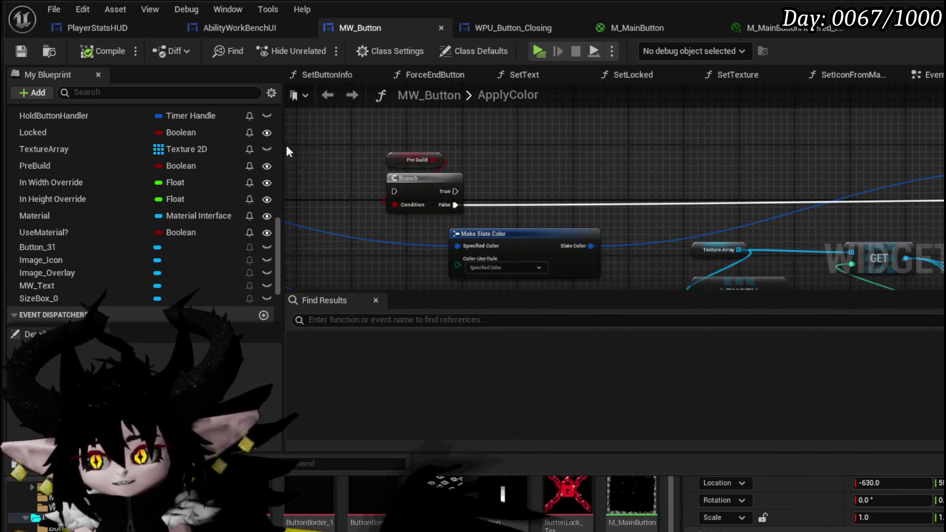
scroll(498, 175, "down", 3)
scroll(896, 187, "up", 4)
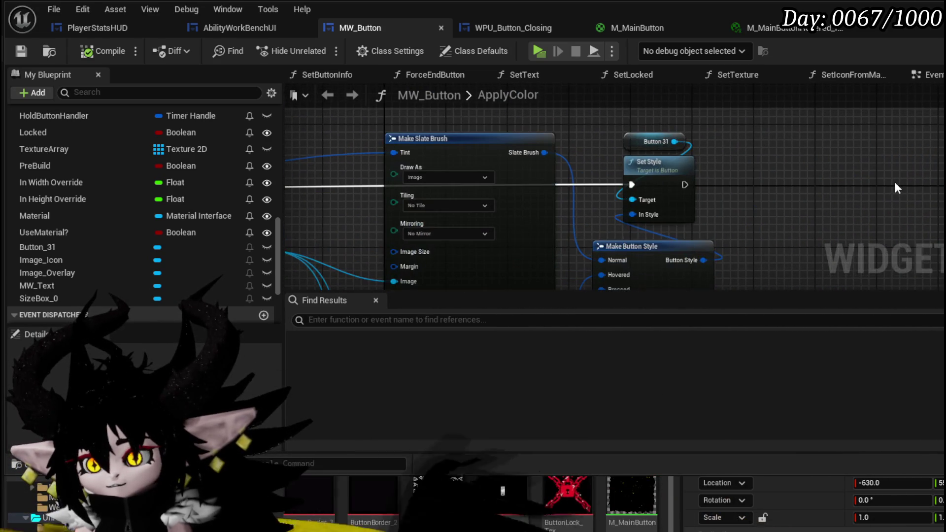
left_click_drag(696, 158, 832, 195)
scroll(822, 213, "down", 4)
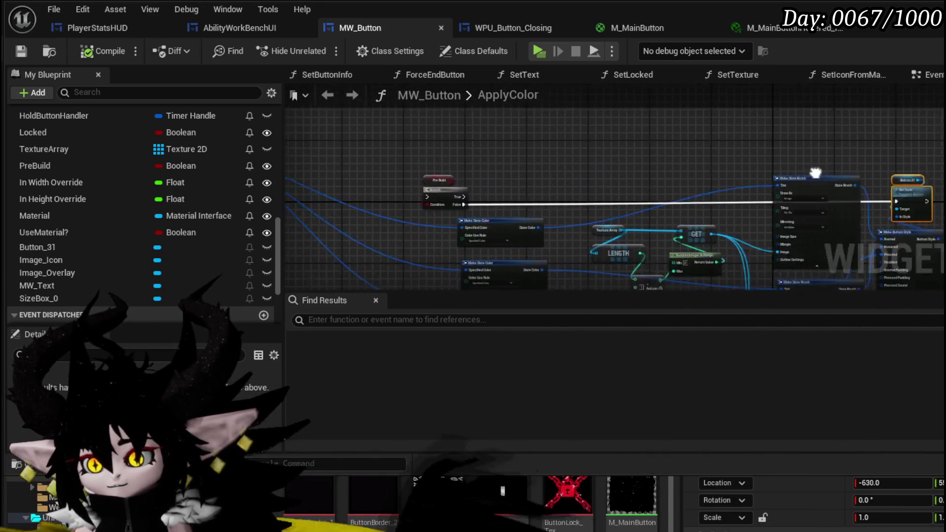
mouse_move(754, 175)
left_mouse_down()
mouse_move(708, 185)
mouse_move(687, 160)
left_mouse_up()
scroll(687, 160, "up", 2)
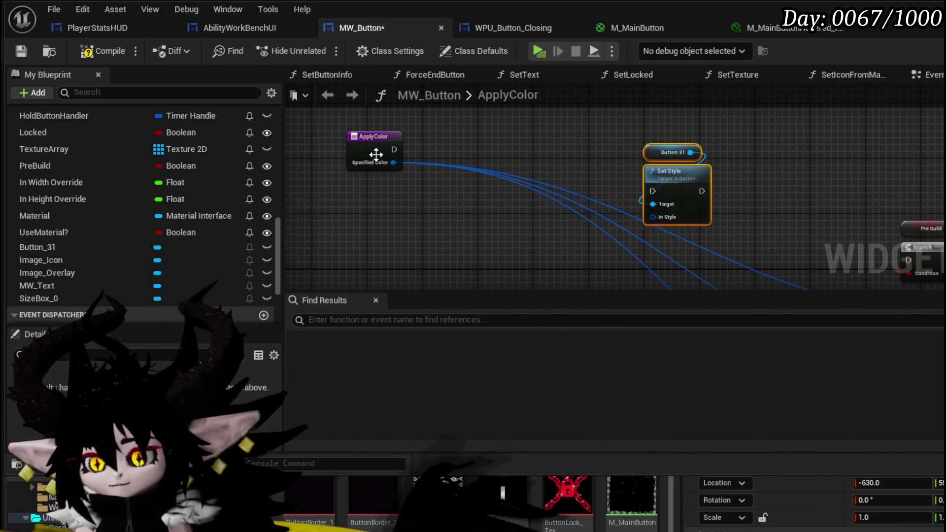
mouse_move(394, 149)
left_mouse_down()
mouse_move(840, 190)
mouse_move(663, 195)
mouse_move(750, 138)
left_mouse_up()
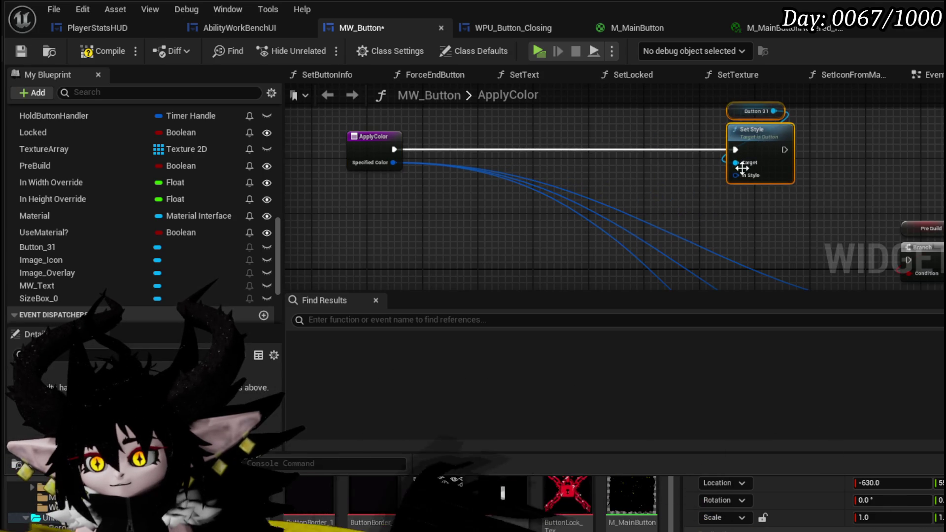
mouse_move(735, 175)
left_mouse_down()
mouse_move(695, 209)
mouse_move(706, 206)
left_mouse_up()
Add a Make Button Style node on In Style, plus a pasted Button 31 reference with Get Style
type("make")
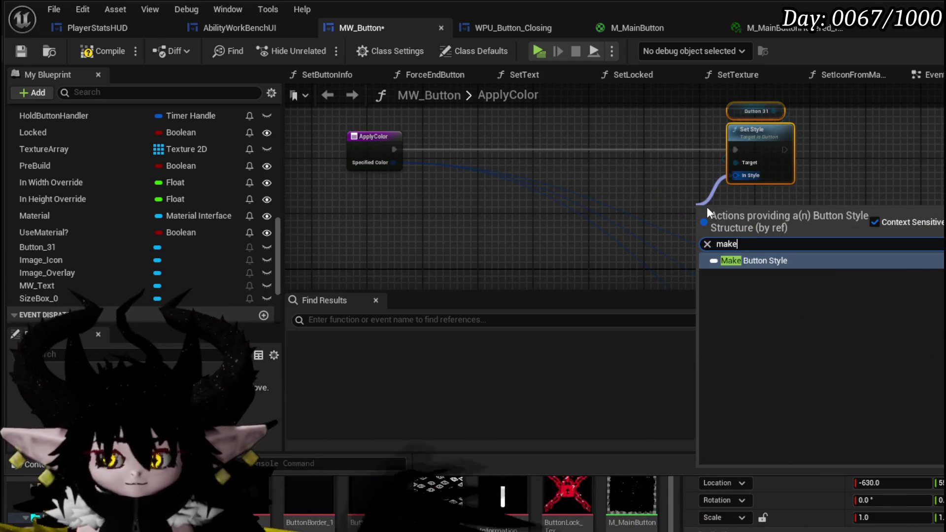
key("Return")
left_click(770, 141)
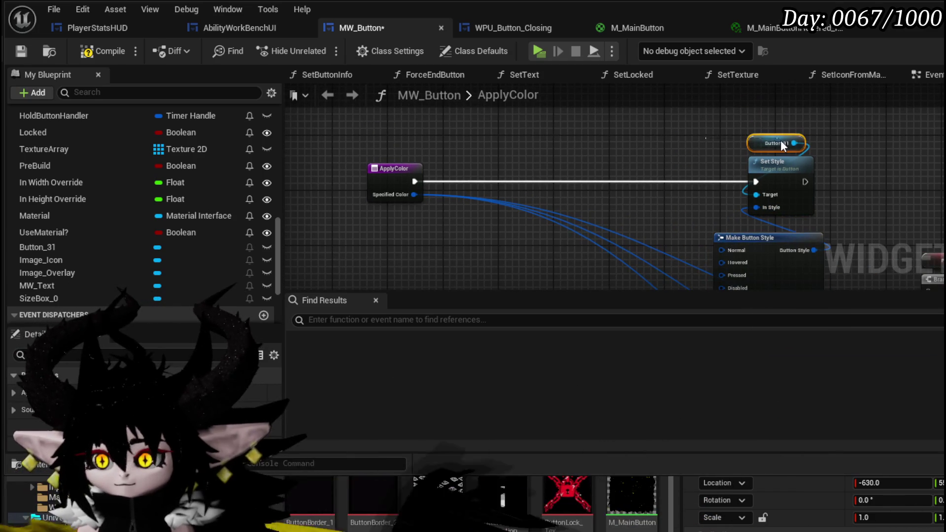
left_click_drag(529, 138, 653, 157)
key("ctrl+v")
left_click_drag(428, 139, 372, 167)
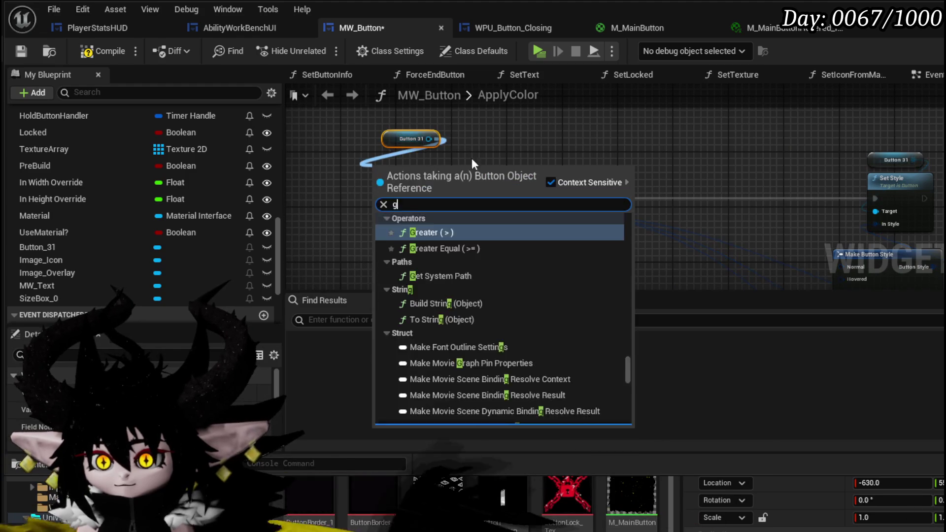
type("get style")
key("Return")
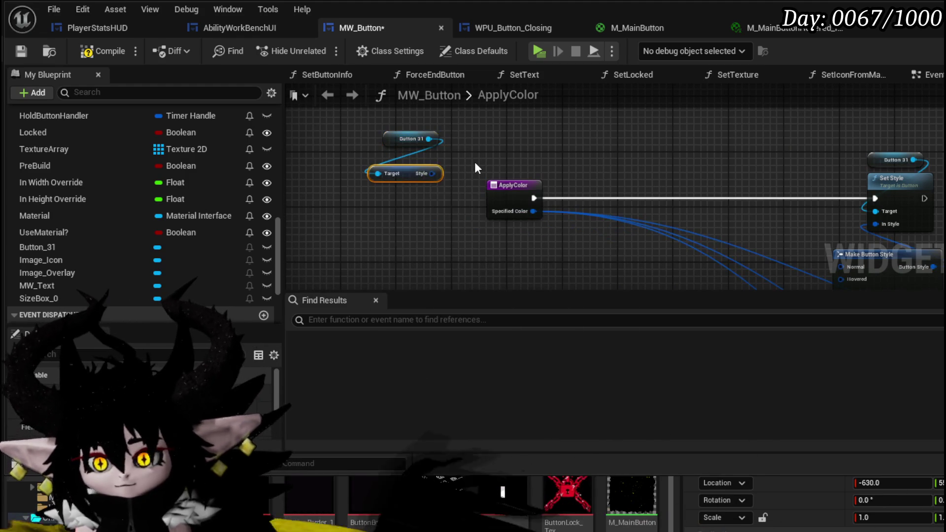
Break the returned style with Break Button Style and wire its Normal brush into Break Slate Brush
left_click_drag(431, 173, 396, 217)
type("break")
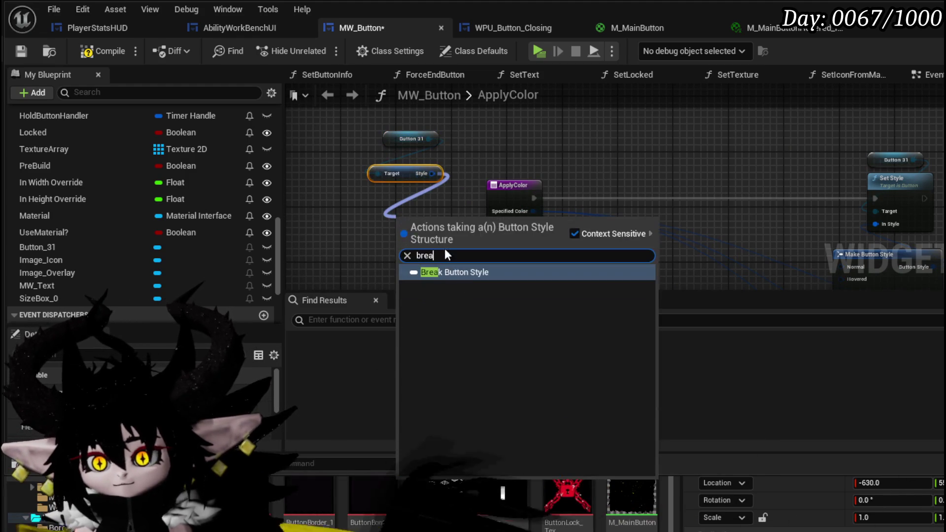
key("Return")
left_click(339, 196)
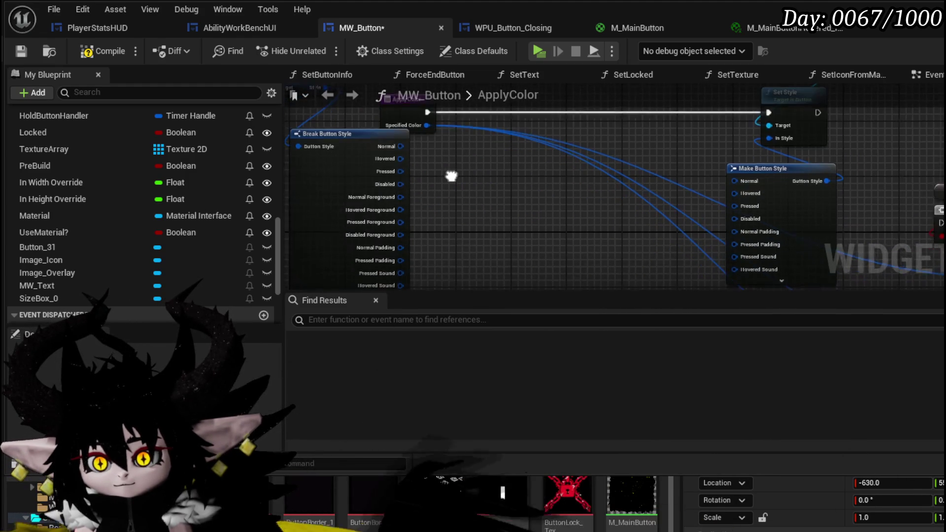
mouse_move(339, 196)
left_mouse_down()
mouse_move(356, 161)
mouse_move(363, 173)
mouse_move(415, 164)
mouse_move(563, 179)
left_mouse_up()
type("break")
left_click(472, 221)
left_click_drag(345, 171, 534, 178)
mouse_move(345, 157)
left_mouse_down()
mouse_move(521, 182)
mouse_move(534, 178)
mouse_move(507, 159)
mouse_move(590, 168)
left_mouse_up()
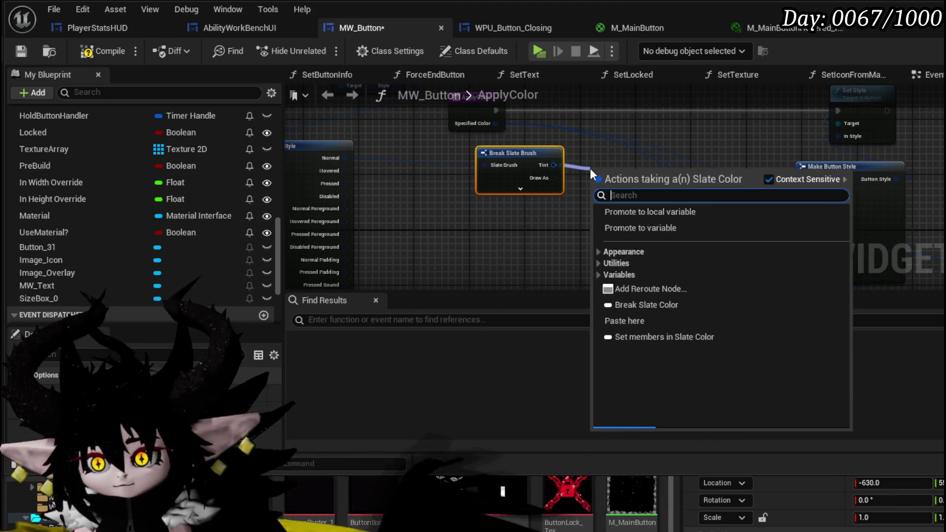
Add a Break Slate Color from the brush Tint beside Break Slate Brush, discarding a stray Break Color
type("break")
key("Return")
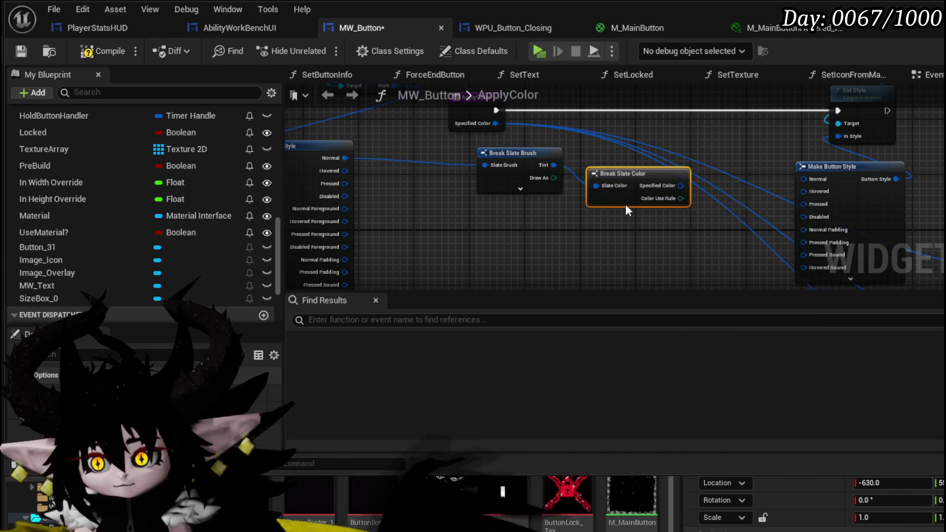
left_click_drag(512, 153, 437, 147)
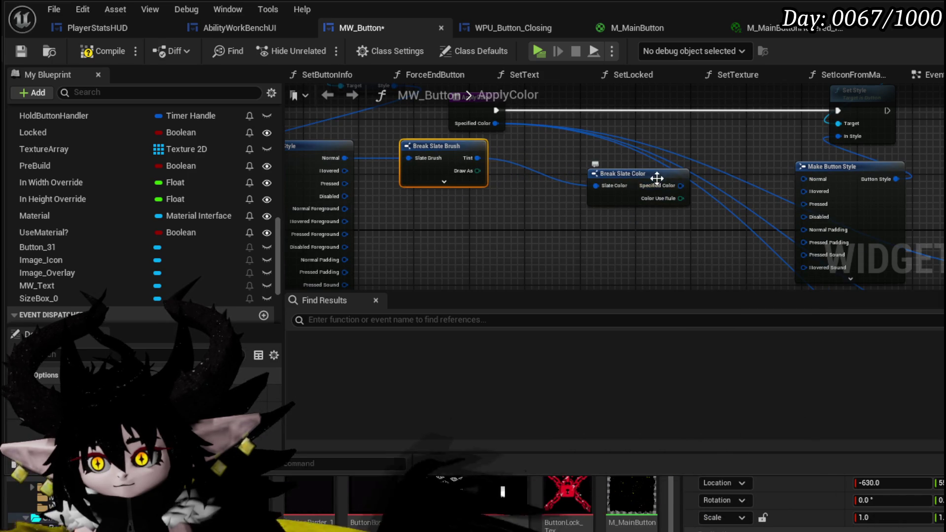
mouse_move(665, 182)
left_mouse_down()
mouse_move(576, 167)
mouse_move(613, 173)
mouse_move(463, 192)
left_mouse_up()
type("brea")
left_click(677, 250)
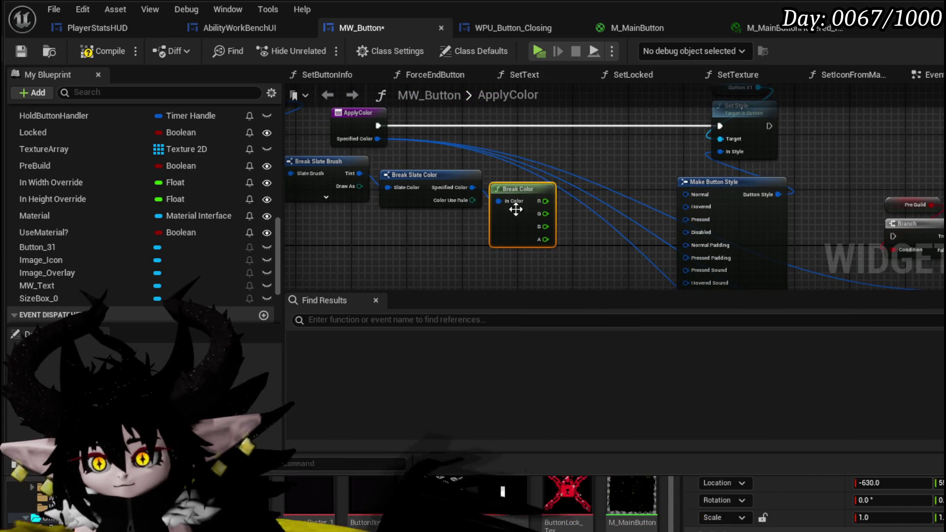
key("Delete")
scroll(465, 189, "up", 2)
left_click(442, 197)
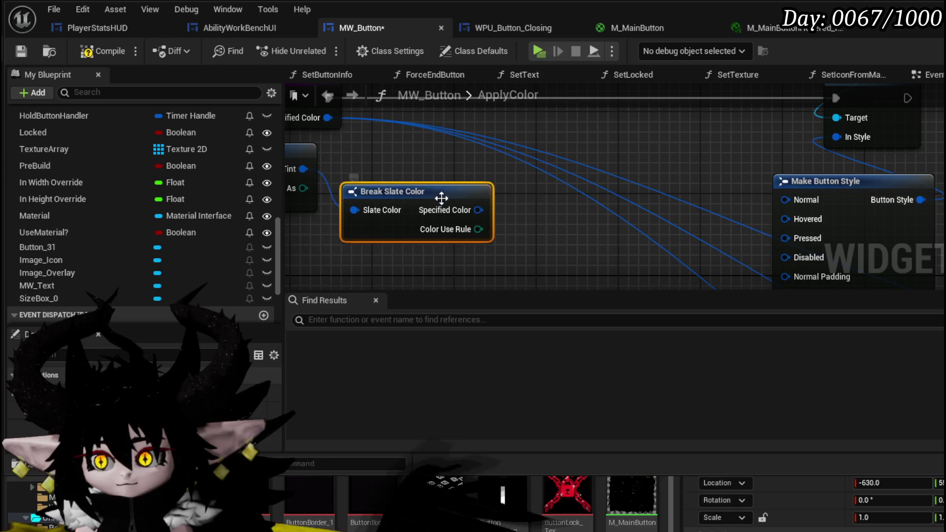
scroll(550, 200, "down", 1)
Add a brush node to feed the Normal input of Make Button Style
left_click_drag(550, 199, 574, 185)
left_click_drag(750, 192, 660, 178)
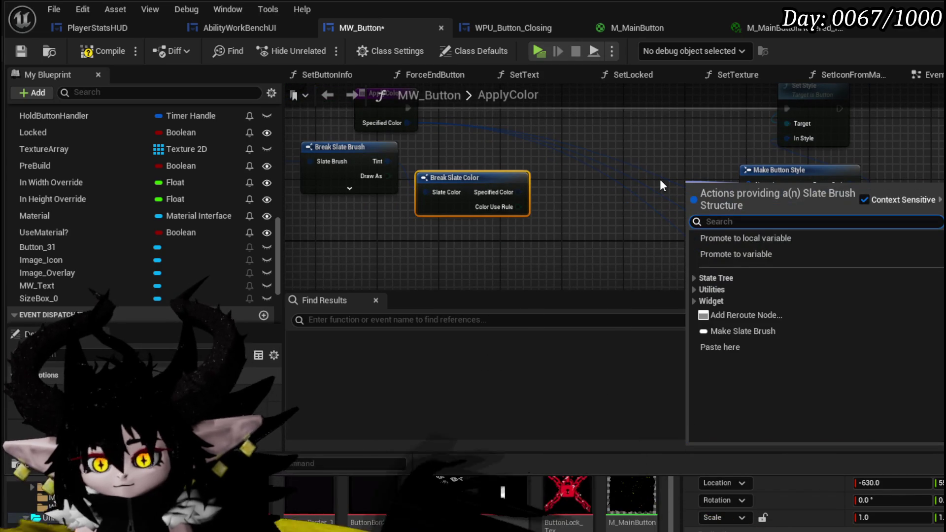
type("make")
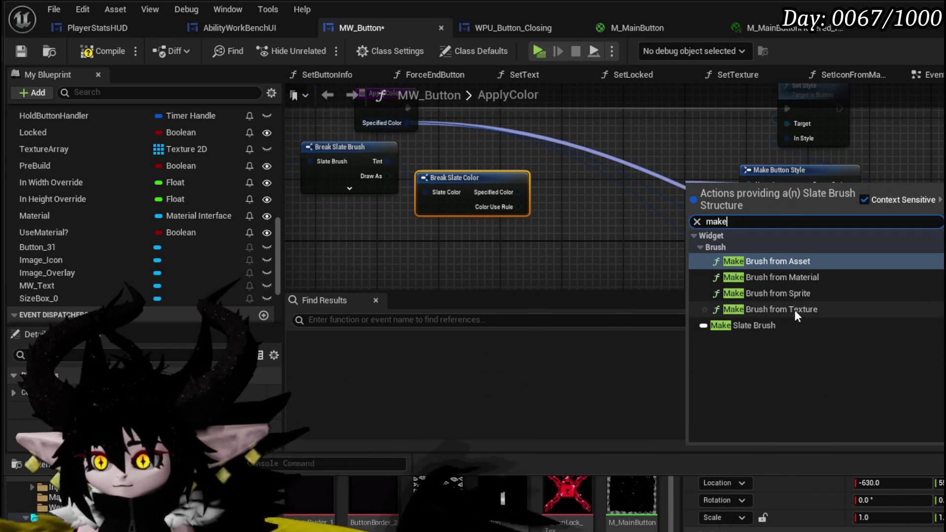
left_click(794, 310)
mouse_move(719, 199)
left_mouse_down()
mouse_move(695, 181)
mouse_move(631, 174)
left_mouse_up()
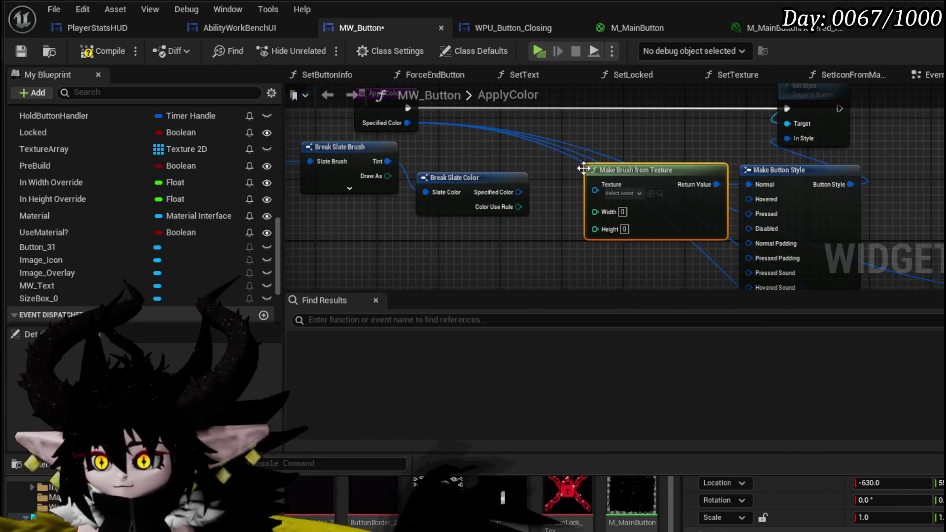
mouse_move(545, 172)
left_mouse_down()
mouse_move(648, 183)
mouse_move(542, 165)
left_mouse_up()
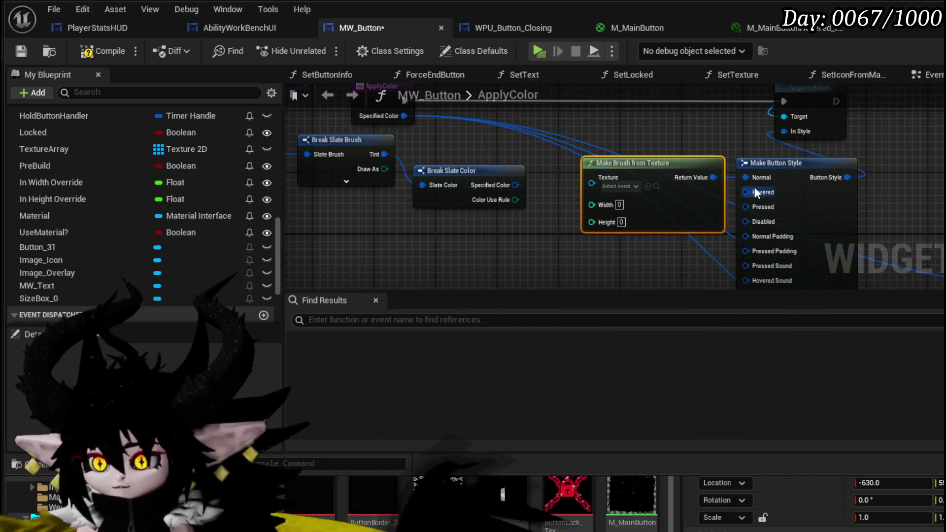
mouse_move(644, 275)
left_mouse_down()
mouse_move(575, 131)
mouse_move(493, 271)
mouse_move(620, 216)
left_mouse_up()
scroll(620, 217, "up", 2)
left_click_drag(678, 196, 595, 198)
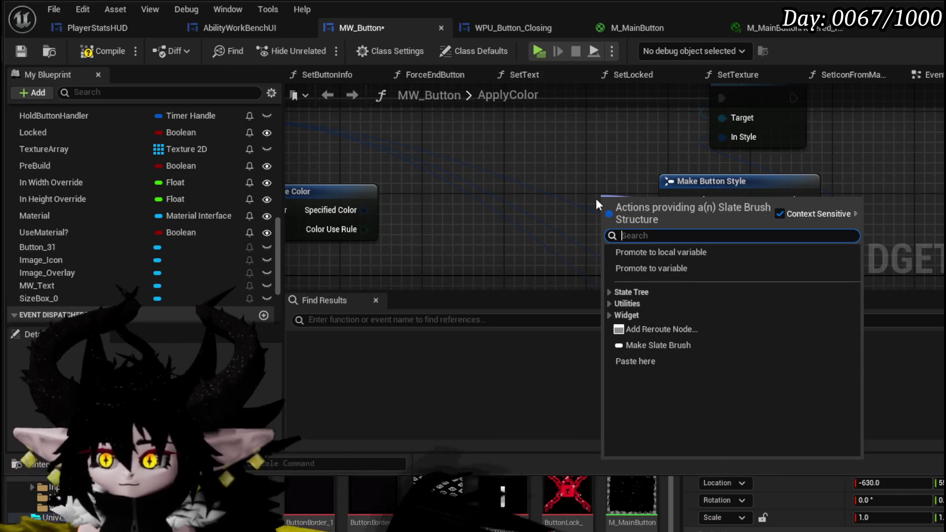
type("make")
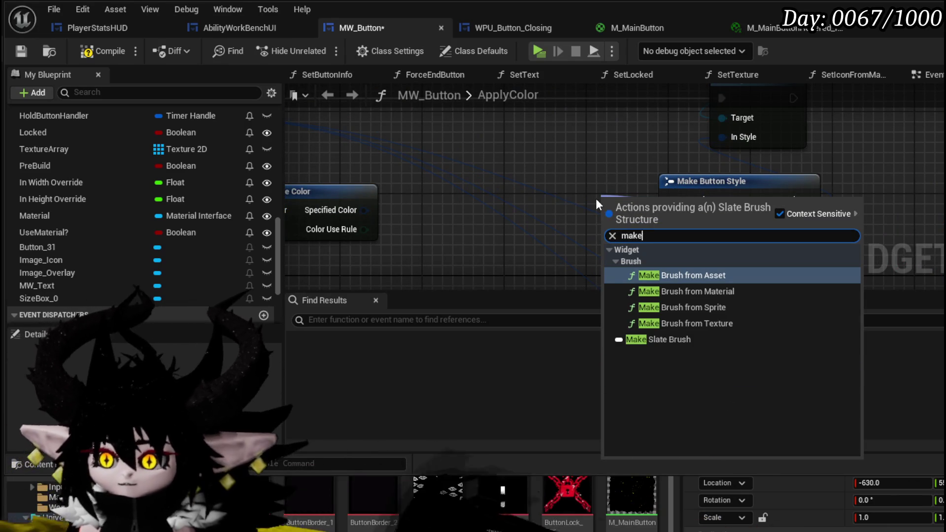
key("Escape")
left_click_drag(569, 199, 516, 120)
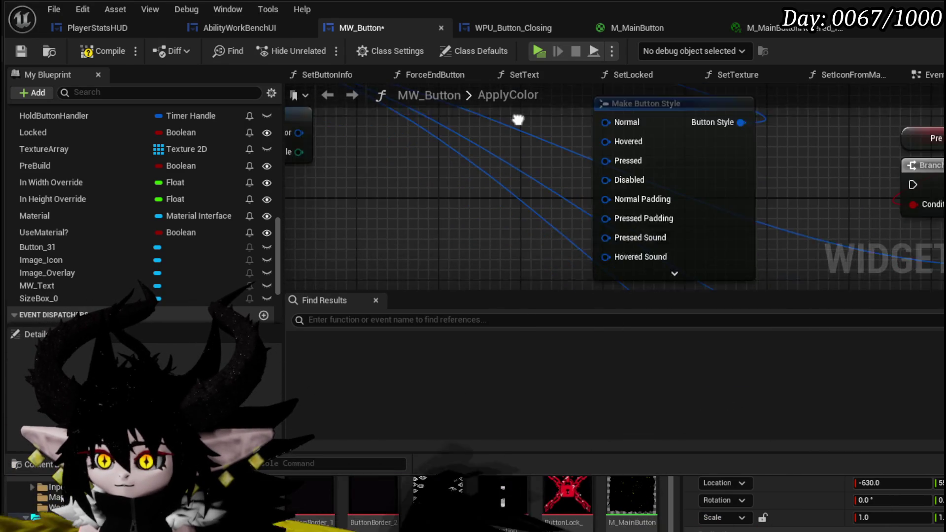
scroll(516, 120, "down", 3)
Add a setter for Button 31's Color And Opacity, driven by ApplyColor's execution and Specified Color
left_click_drag(723, 161, 728, 181)
scroll(689, 182, "up", 5)
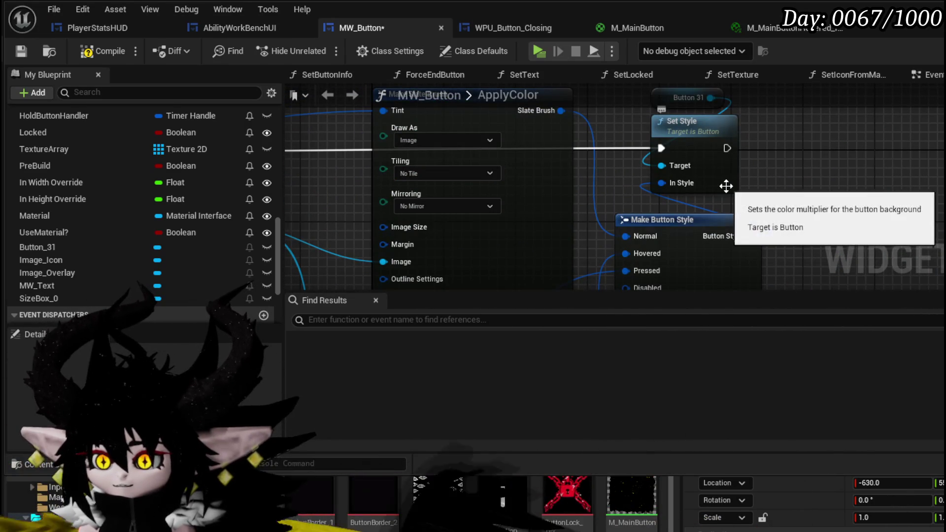
scroll(803, 189, "down", 2)
scroll(874, 202, "down", 2)
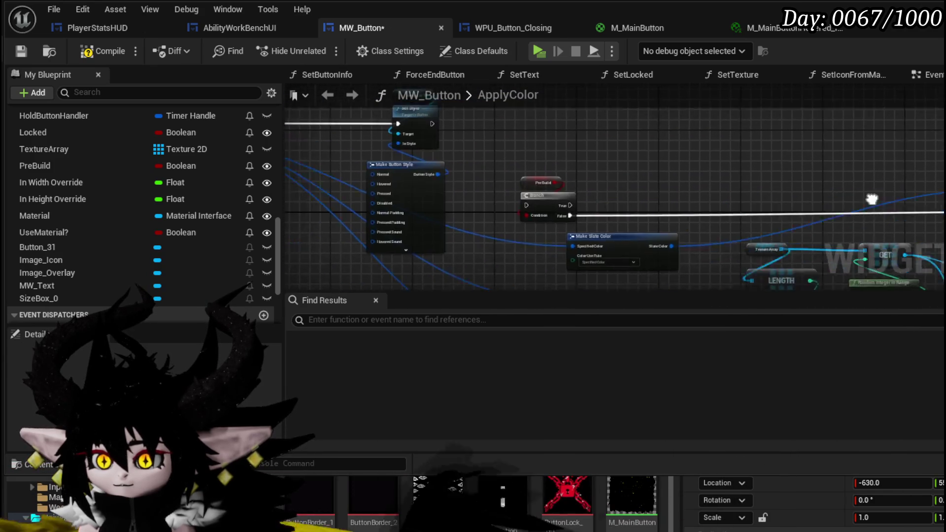
scroll(587, 183, "up", 3)
mouse_move(586, 183)
left_mouse_down()
mouse_move(715, 114)
mouse_move(711, 150)
mouse_move(659, 149)
left_mouse_up()
type("tin")
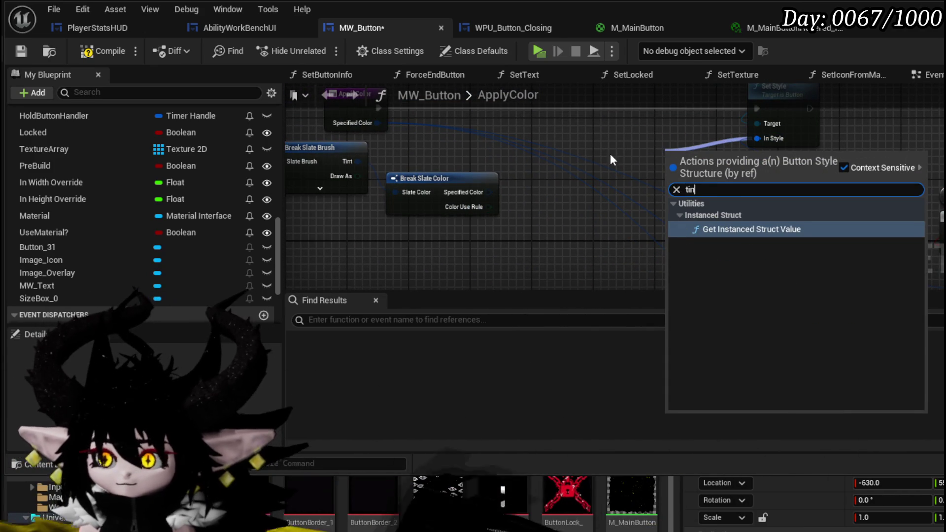
left_click_drag(610, 153, 517, 219)
left_click_drag(705, 139, 780, 157)
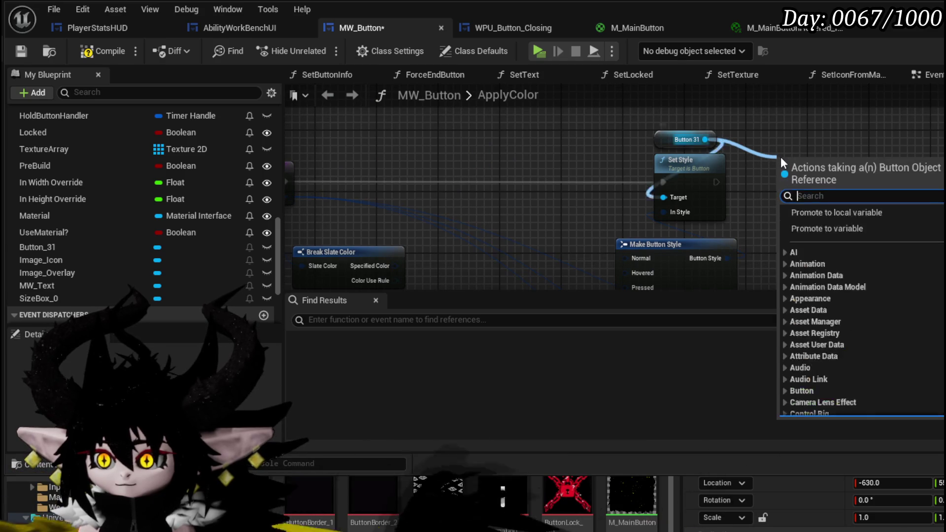
type("set ")
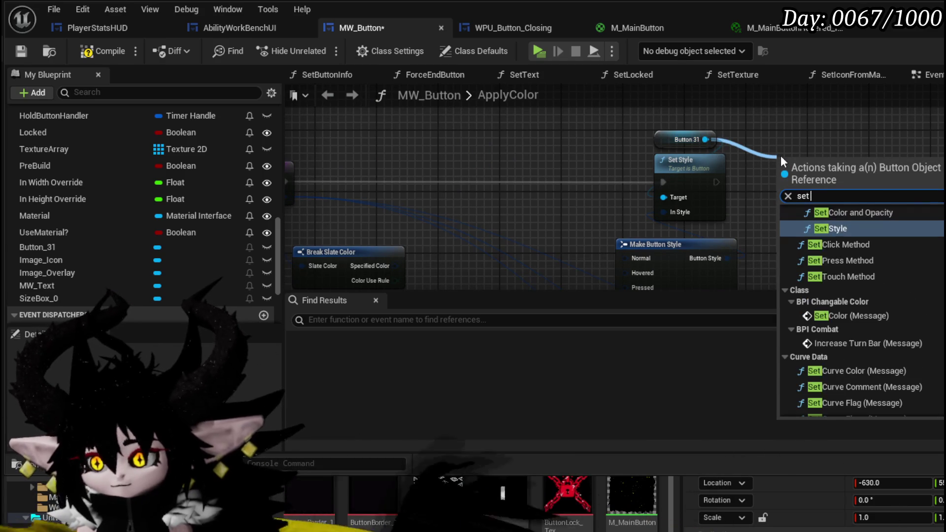
type("Color")
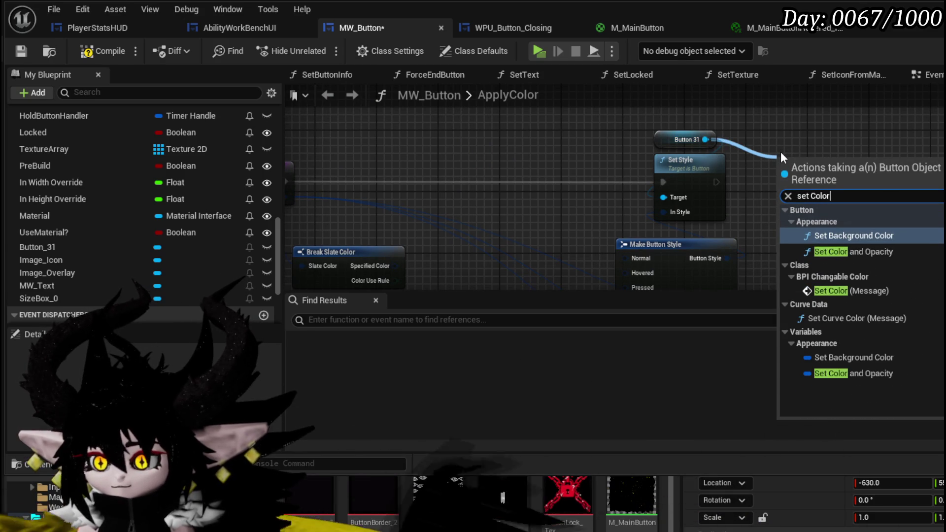
left_click(852, 373)
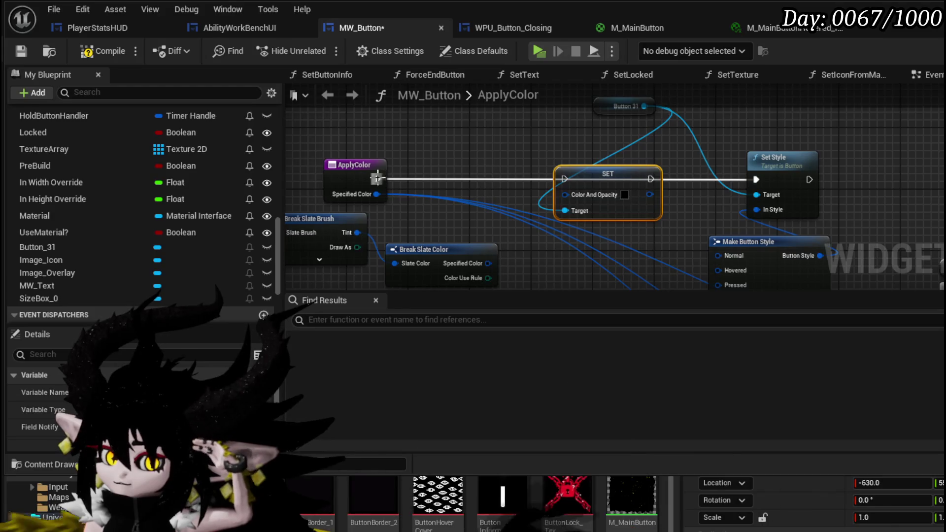
left_click_drag(377, 179, 565, 179)
left_click_drag(377, 194, 617, 196)
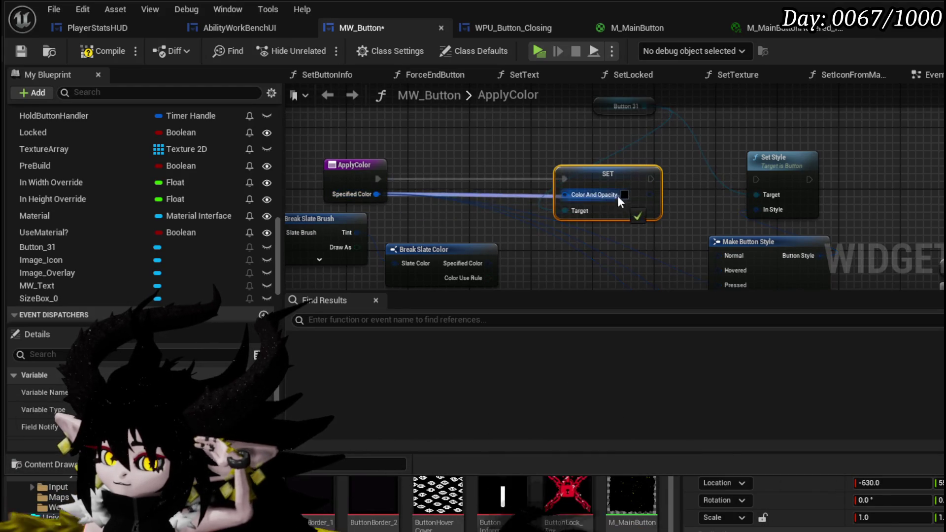
Clear the selection and compile and save the MW_Button blueprint
mouse_move(593, 102)
left_mouse_down()
mouse_move(630, 131)
mouse_move(568, 154)
left_mouse_up()
left_click(479, 146)
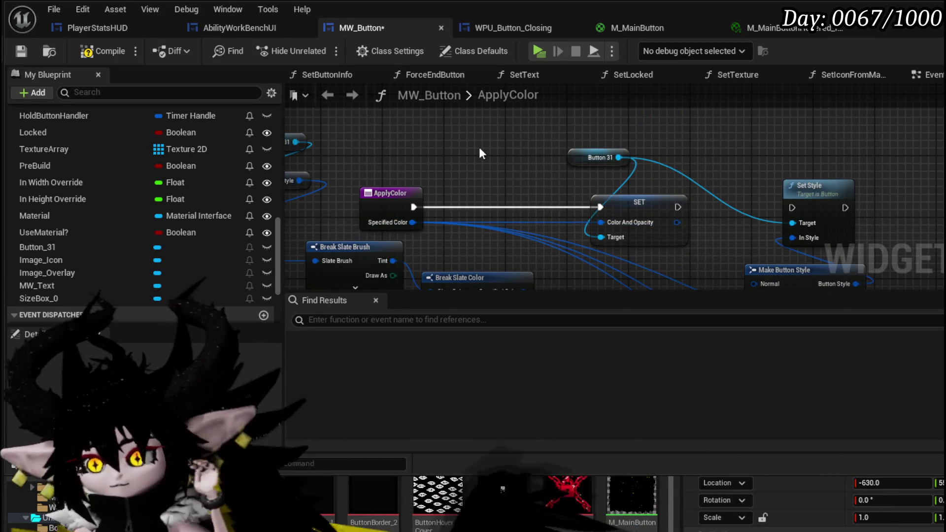
left_click(21, 51)
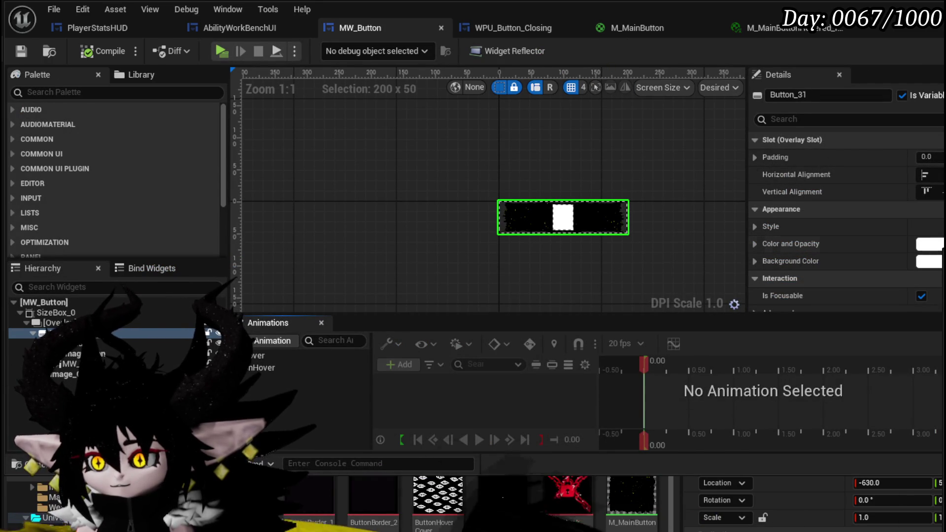
Zoom in on Button_31 in the designer, then compile and save the MW_Button asset
scroll(455, 238, "up", 9)
scroll(459, 261, "up", 4)
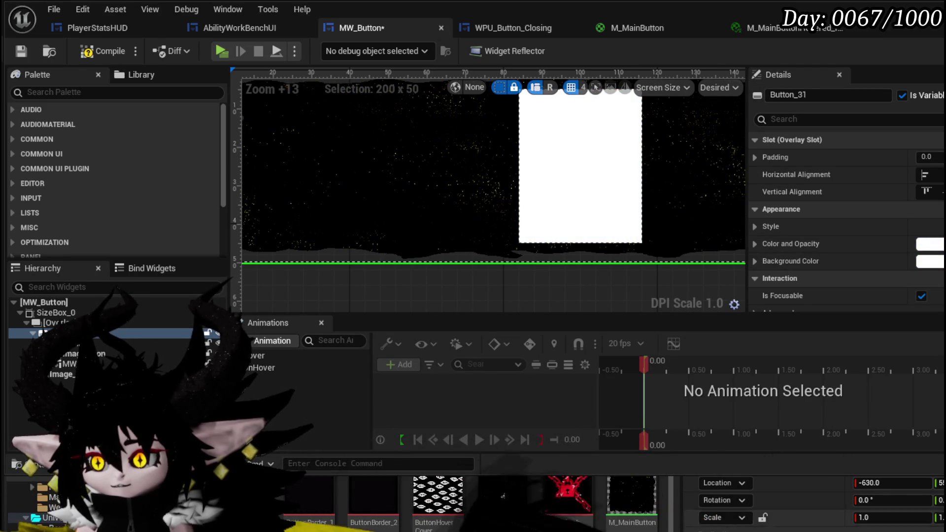
left_click(88, 51)
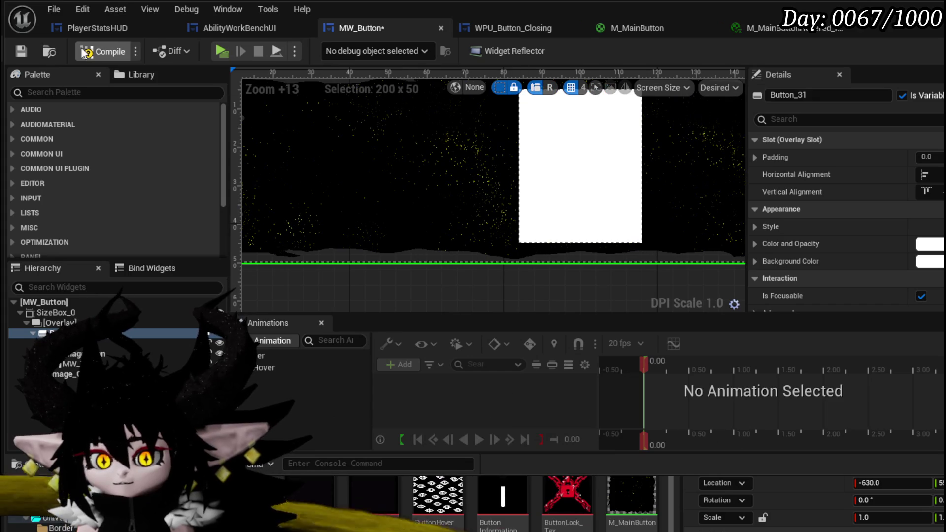
left_click(23, 49)
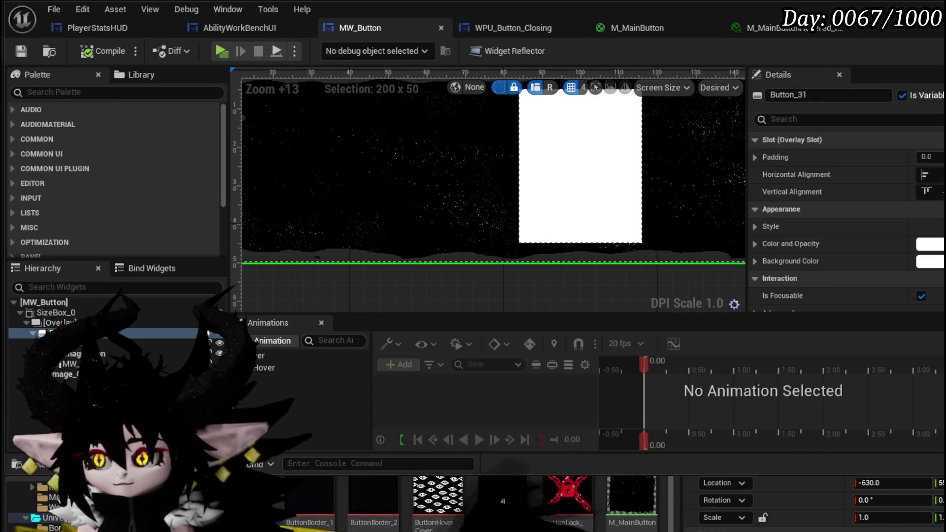
Replace the old SET node with Set Background Color on Button 31, wired from Specified Color
key("ctrl+v")
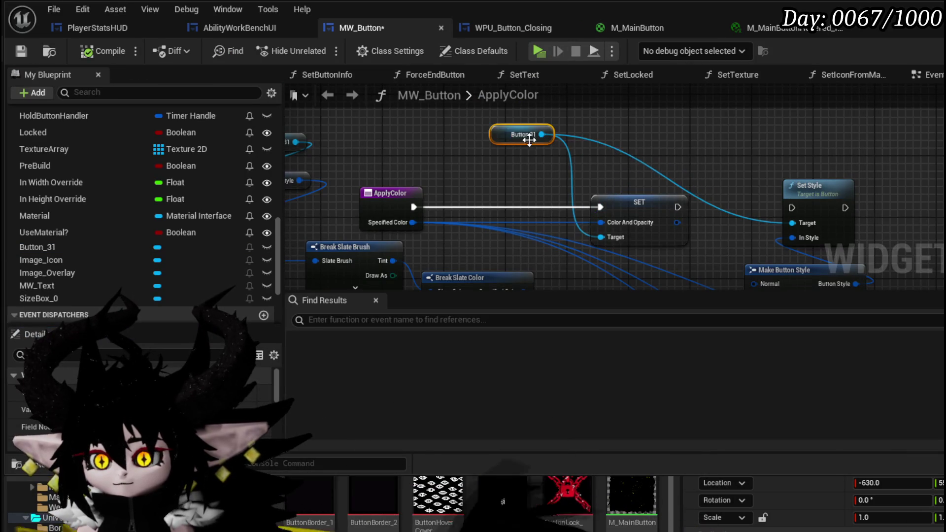
left_click_drag(532, 137, 589, 173)
type("Back")
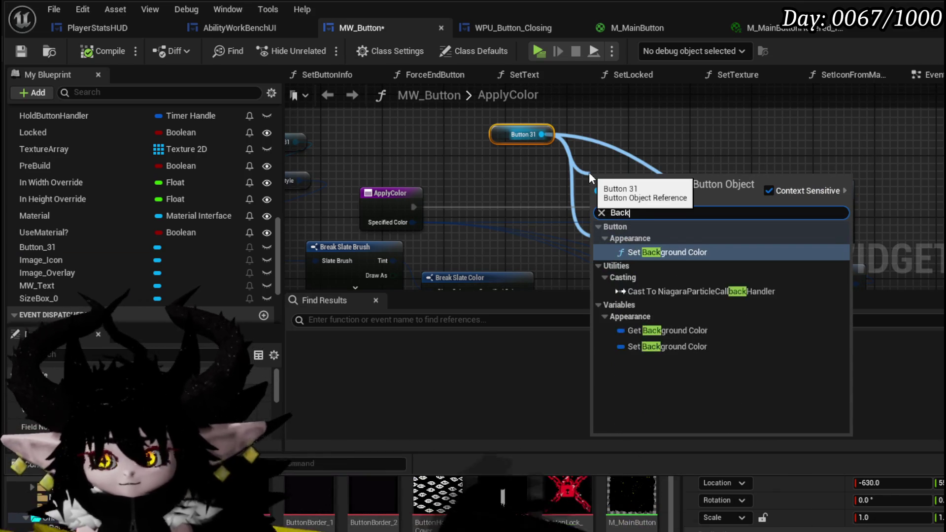
type("ground")
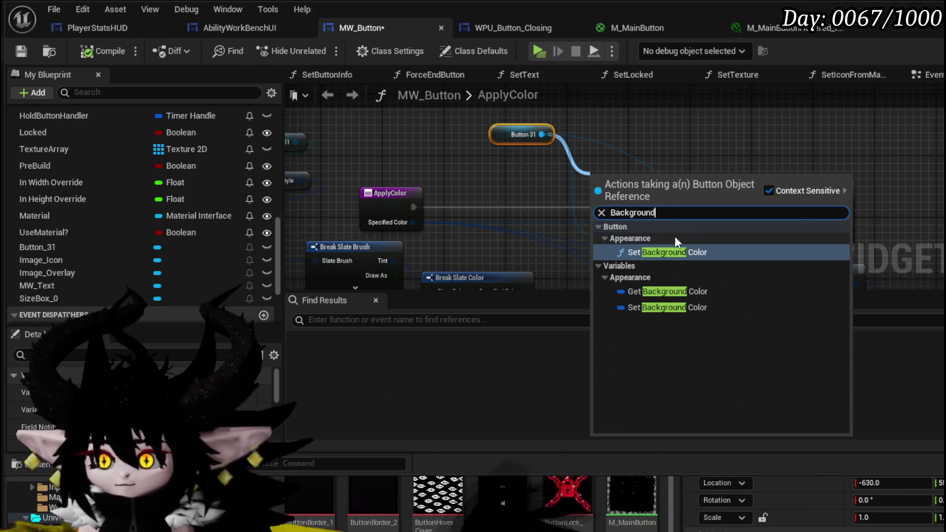
key("Return")
mouse_move(676, 186)
left_mouse_down()
mouse_move(725, 113)
mouse_move(599, 197)
left_mouse_up()
left_click(684, 200)
key("Delete")
mouse_move(414, 207)
left_mouse_down()
mouse_move(569, 200)
mouse_move(569, 231)
left_mouse_up()
left_click_drag(596, 177, 588, 185)
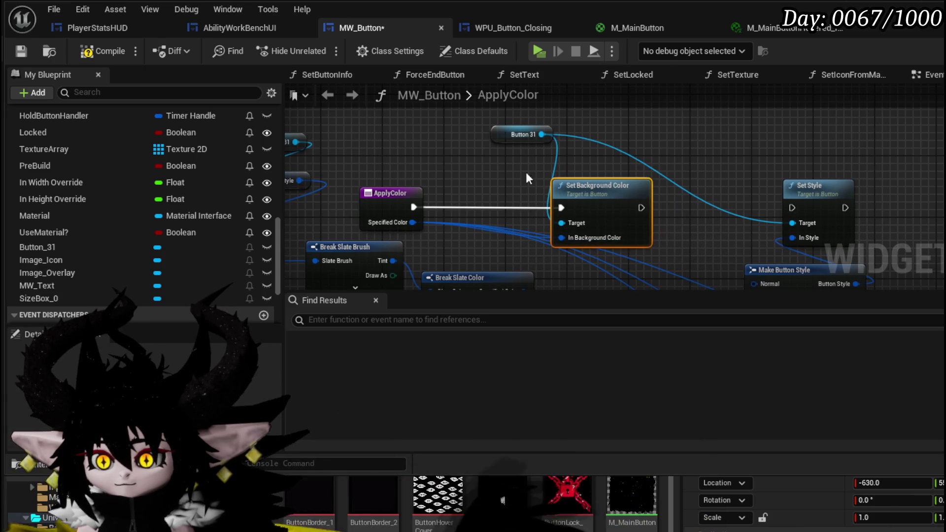
Compile the blueprint with F7 and switch to the EventGraph
key("F7")
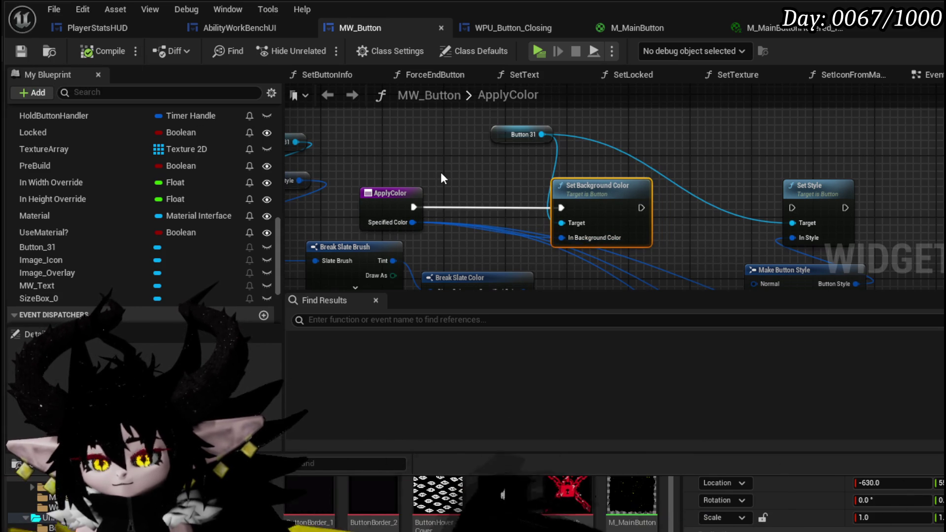
left_click_drag(386, 193, 445, 200)
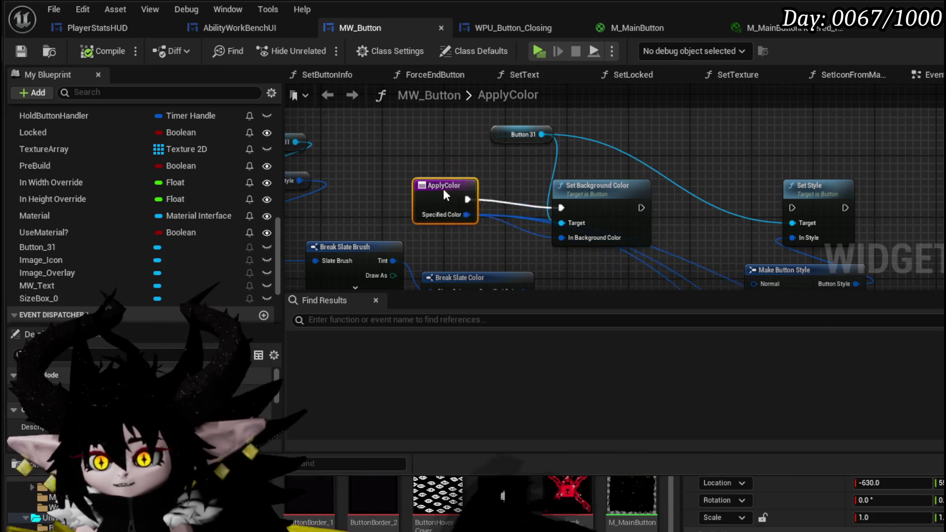
left_click(925, 74)
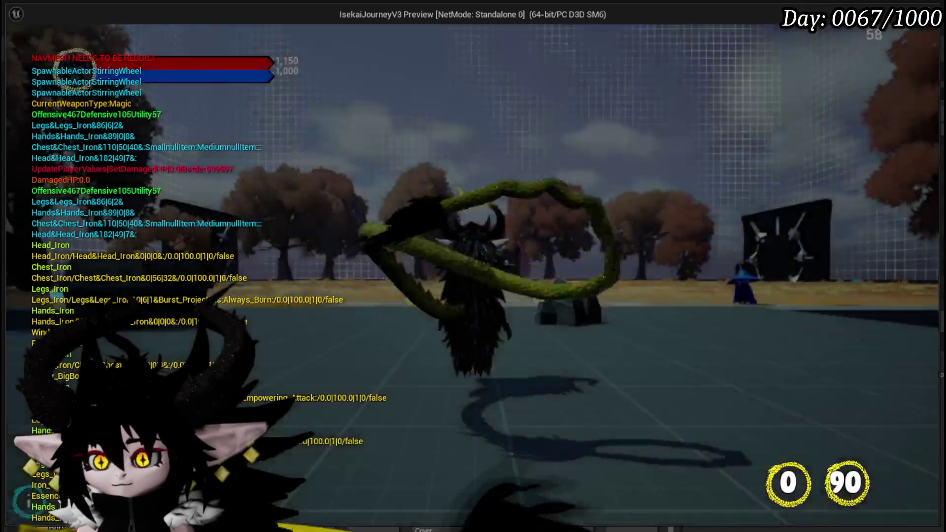
Open the in-game Equipment screen, check the core and helmet slots, then close the menu
key("Tab")
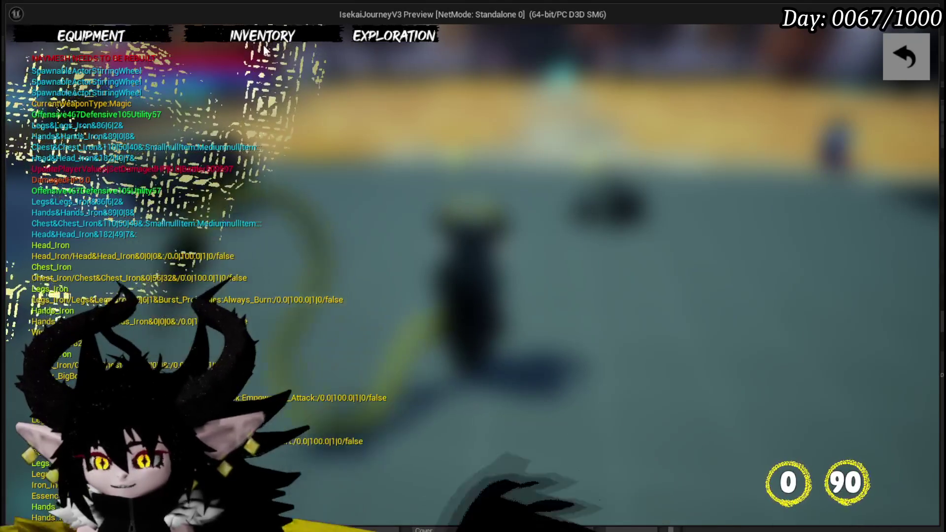
left_click(149, 31)
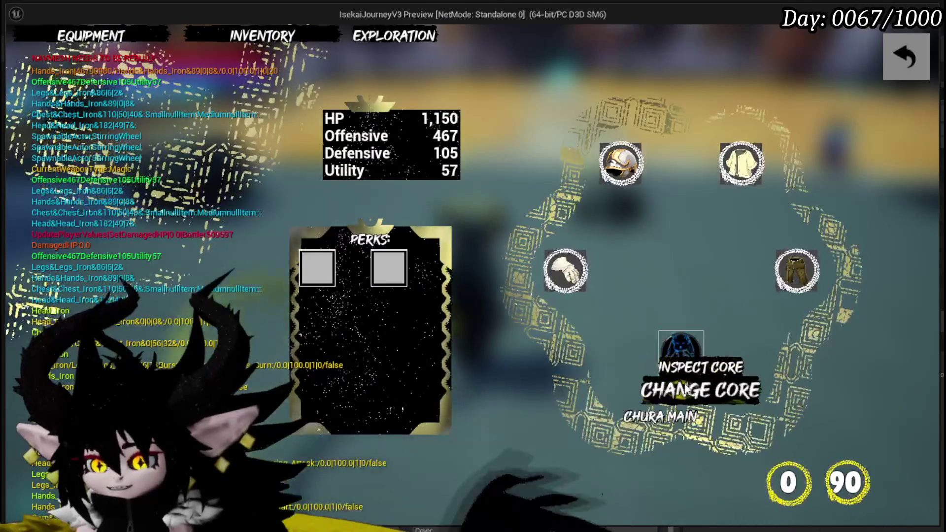
left_click(653, 382)
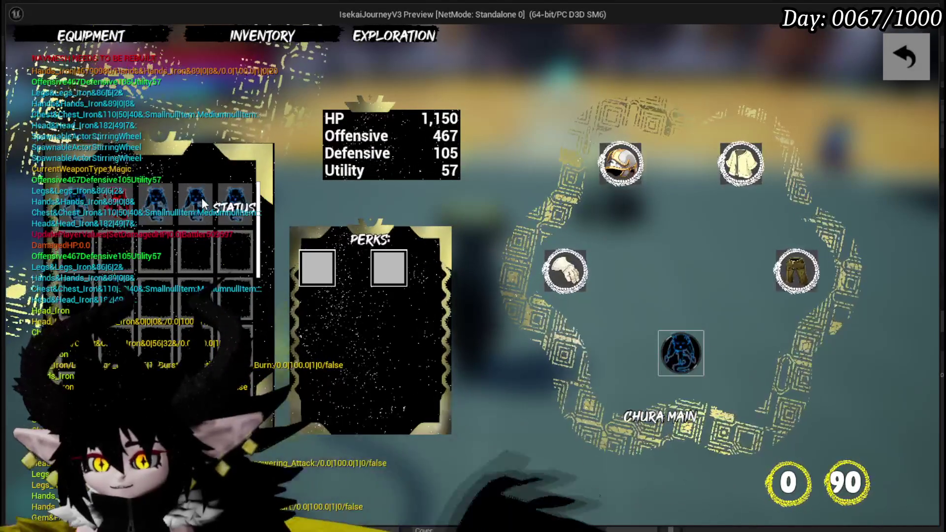
left_click(202, 198)
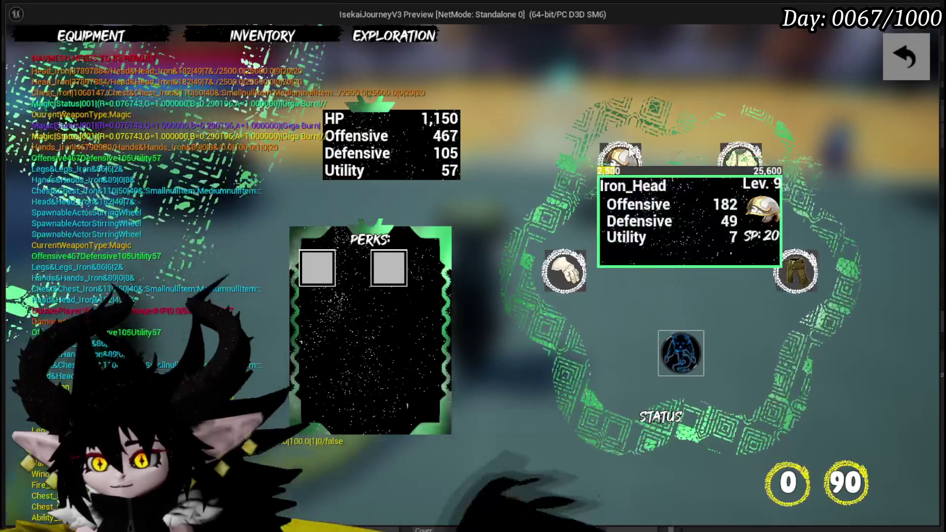
left_click(620, 163)
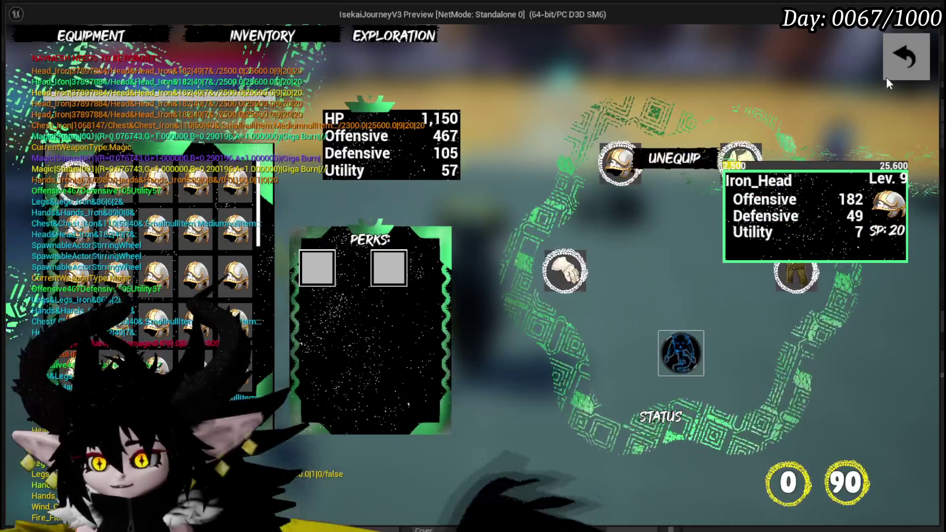
left_click(887, 75)
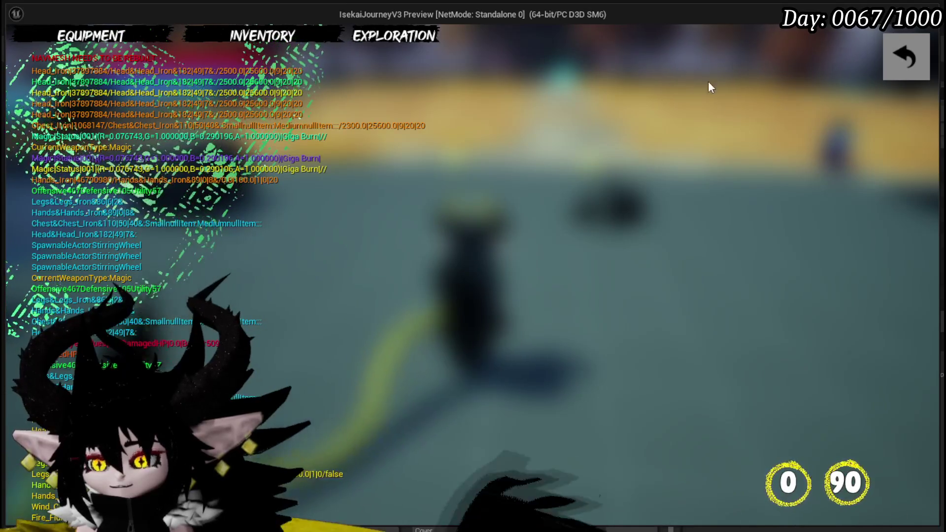
Reopen Equipment and equip a different Iron_Head helmet from the helmet slot's list
left_click(125, 37)
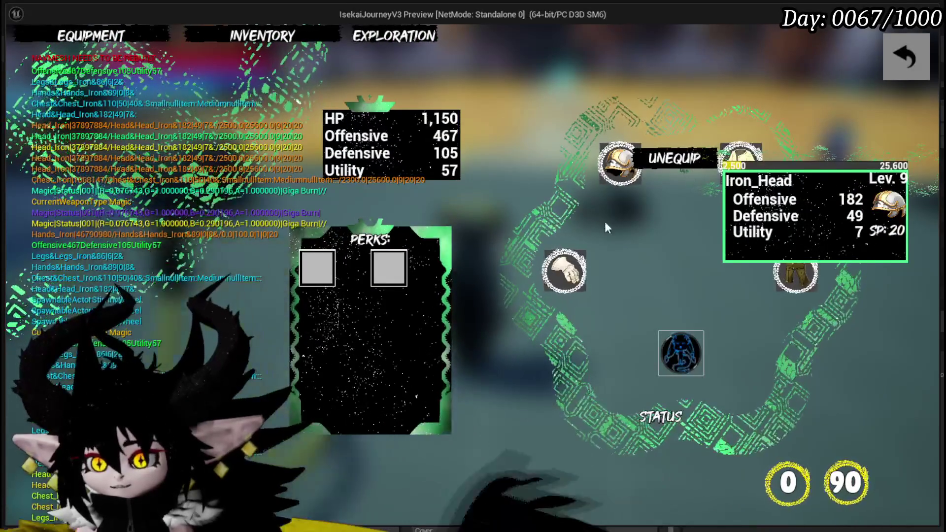
left_click(621, 165)
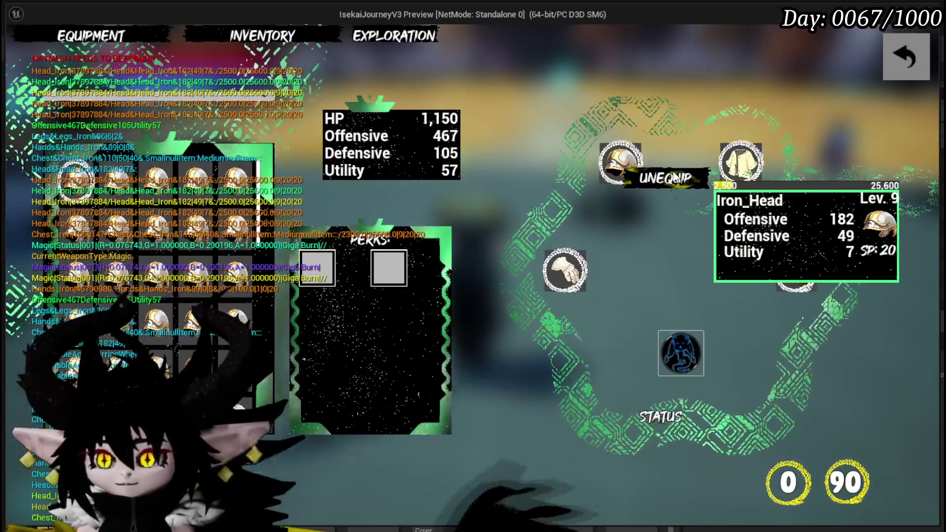
left_click(675, 182)
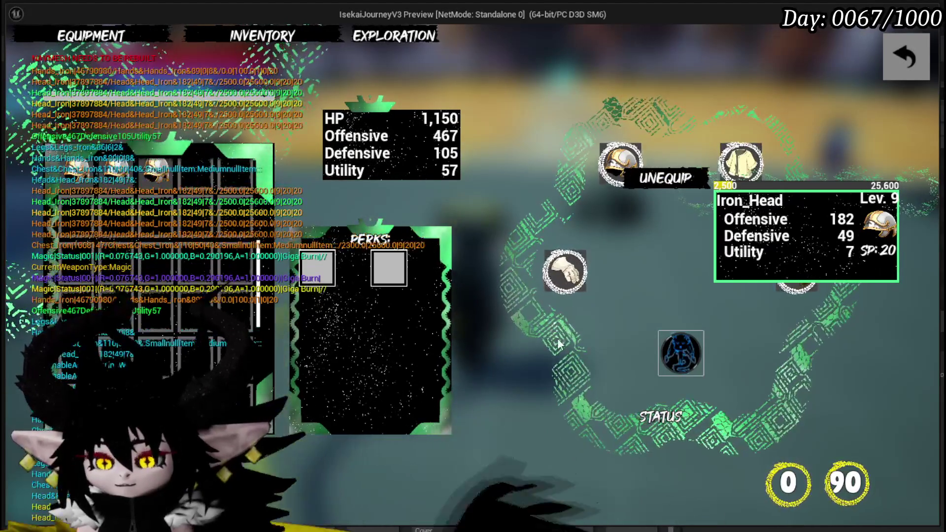
left_click(705, 342)
Stop the preview, save all assets, and pan the EventGraph to the Make Color and Set Style nodes
key("Escape")
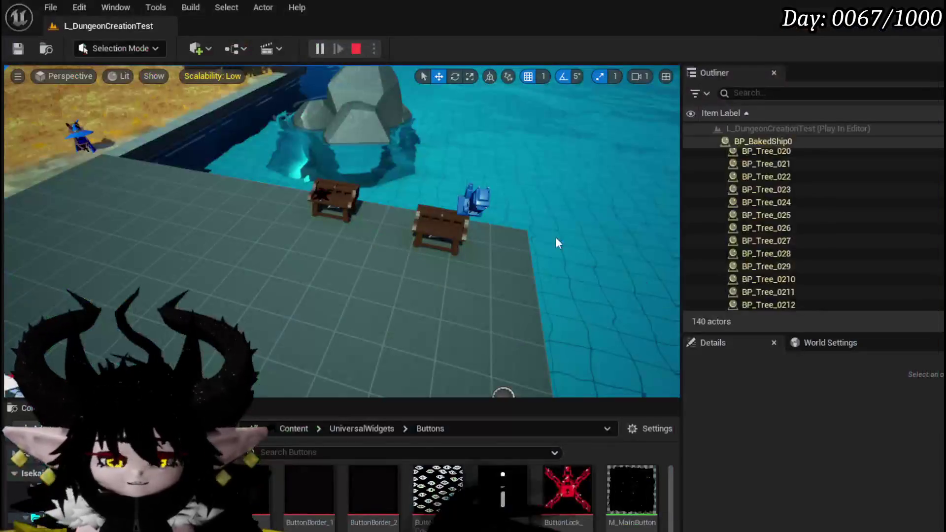
left_click(15, 51)
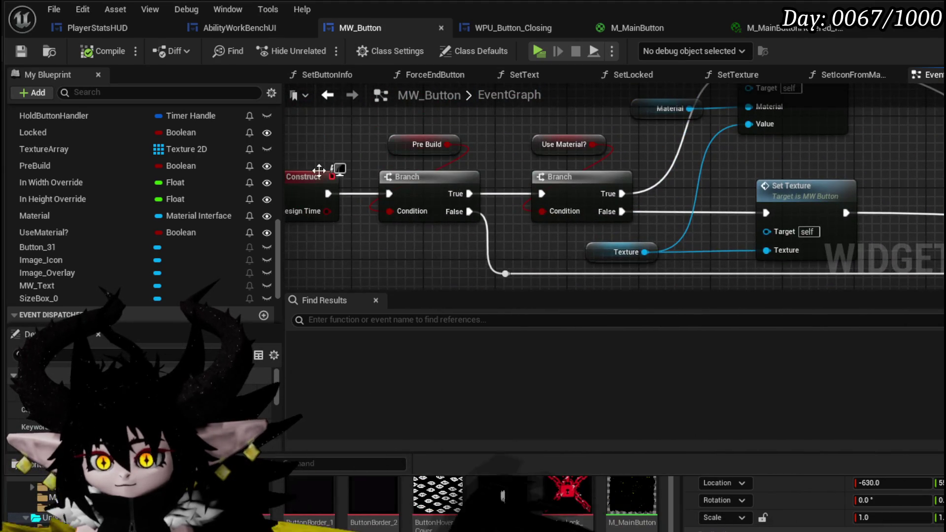
left_click_drag(416, 155, 264, 138)
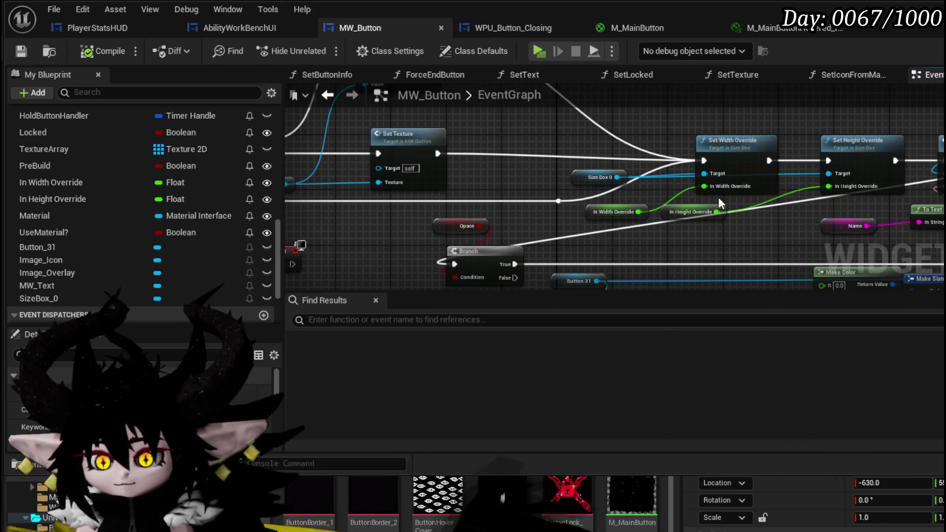
mouse_move(904, 147)
left_mouse_down()
mouse_move(737, 109)
mouse_move(904, 146)
left_mouse_up()
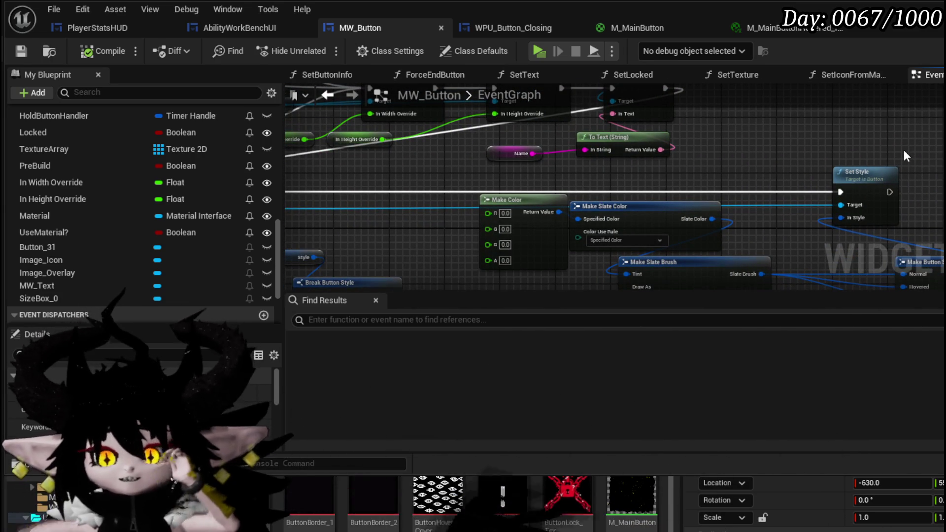
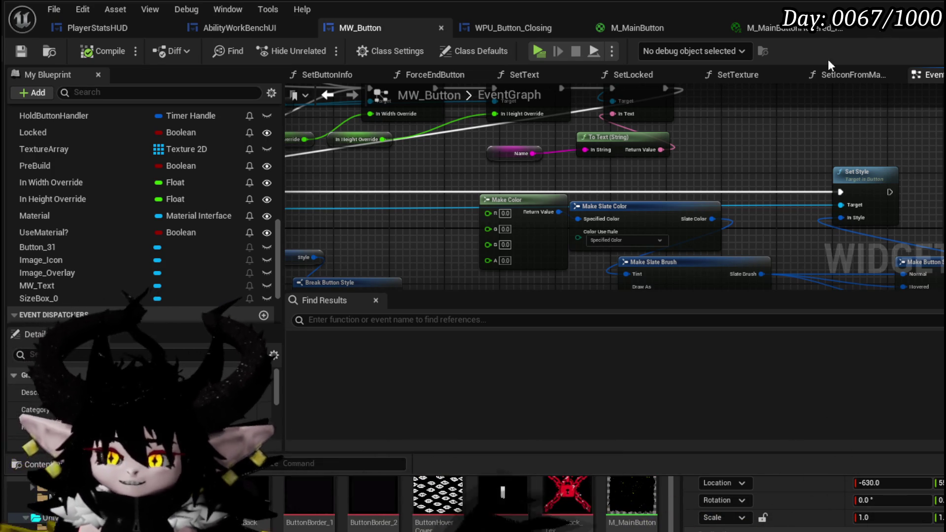
Move the Button_31 and Break Button Style nodes right in MW_Button's EventGraph and save the blueprint
scroll(676, 156, "down", 5)
scroll(698, 151, "up", 3)
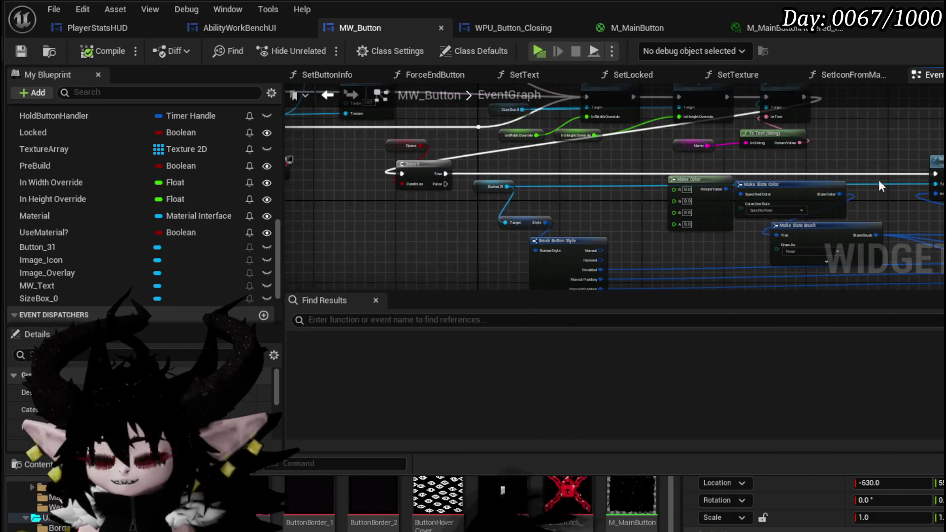
left_click_drag(545, 155, 517, 154)
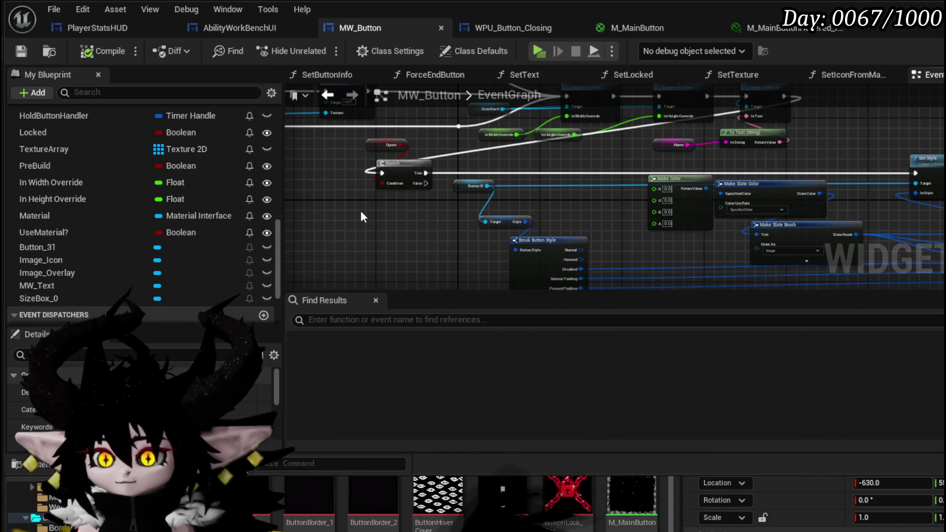
mouse_move(360, 217)
left_mouse_down()
mouse_move(453, 190)
mouse_move(471, 285)
mouse_move(545, 273)
mouse_move(648, 174)
left_mouse_up()
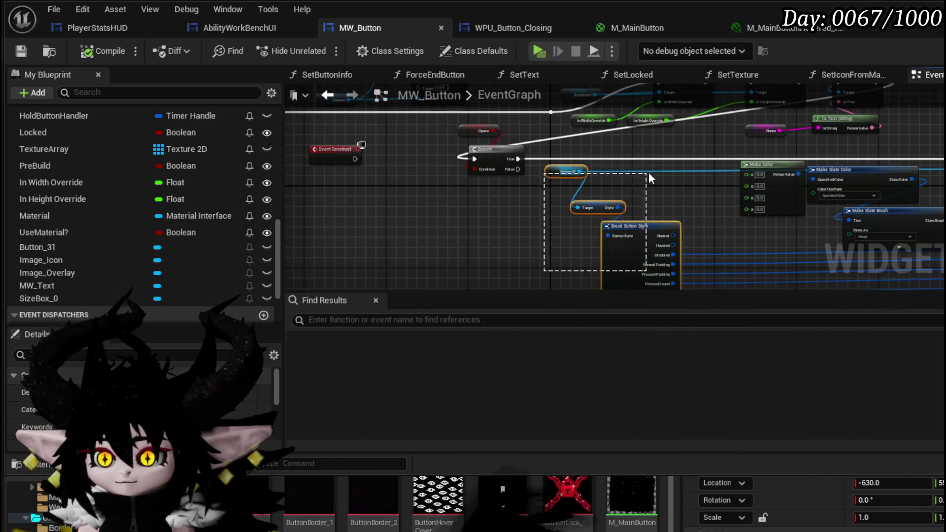
mouse_move(655, 240)
left_mouse_down()
mouse_move(770, 229)
mouse_move(761, 227)
left_mouse_up()
mouse_move(643, 220)
left_mouse_down()
mouse_move(434, 209)
mouse_move(718, 205)
left_mouse_up()
key("ctrl+s")
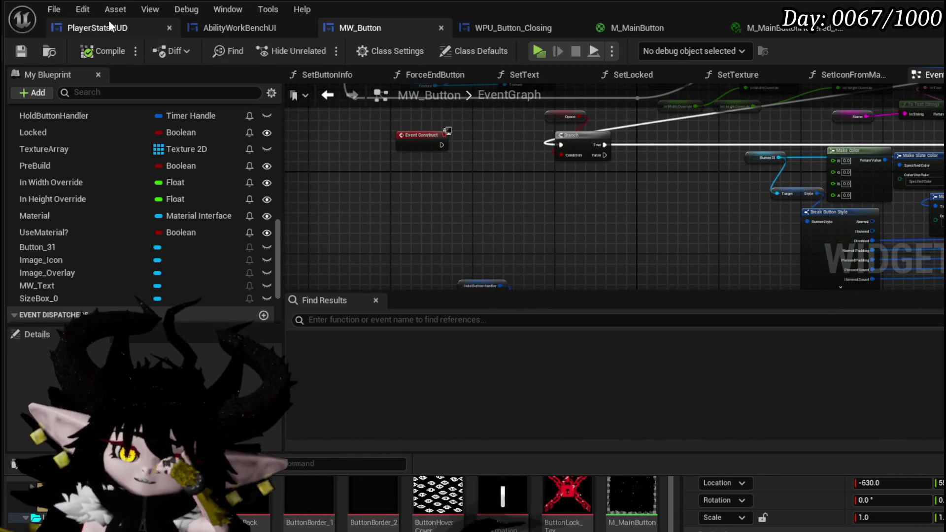
Switch to PlayerStatsHUD and open its SetInteractionOptions function graph
left_click(75, 28)
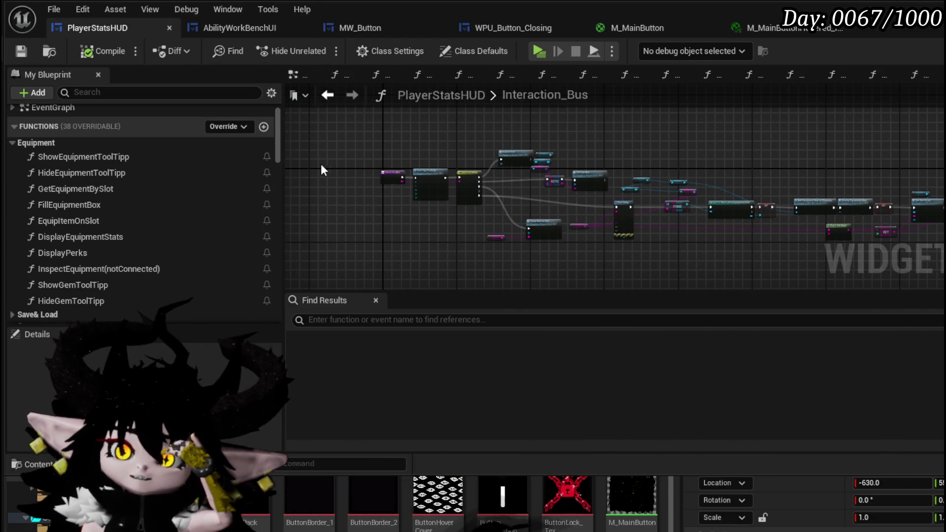
mouse_move(278, 152)
left_mouse_down()
mouse_move(280, 196)
mouse_move(273, 181)
left_mouse_up()
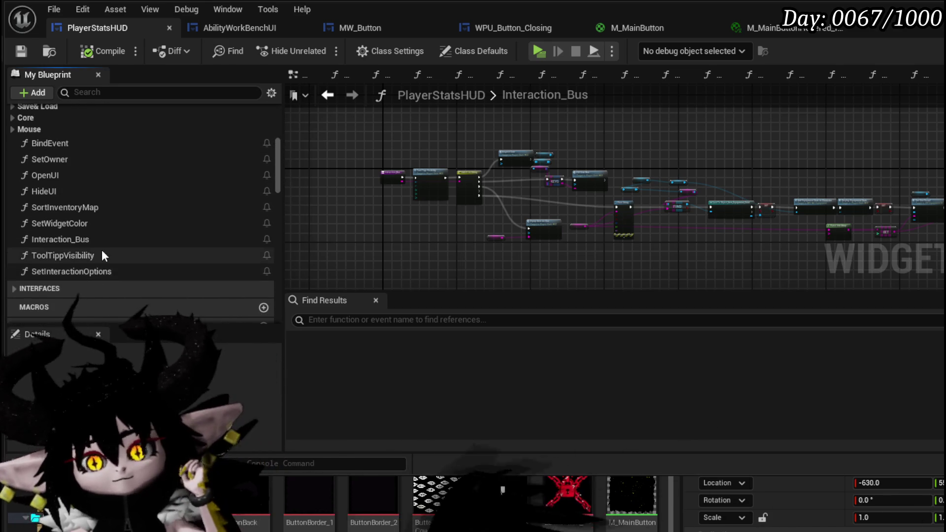
scroll(102, 250, "up", 2)
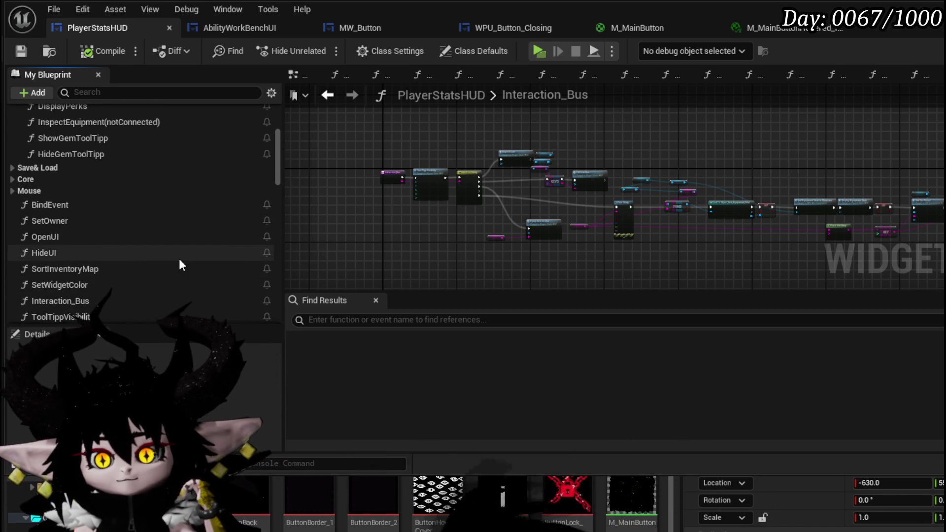
scroll(178, 259, "down", 1)
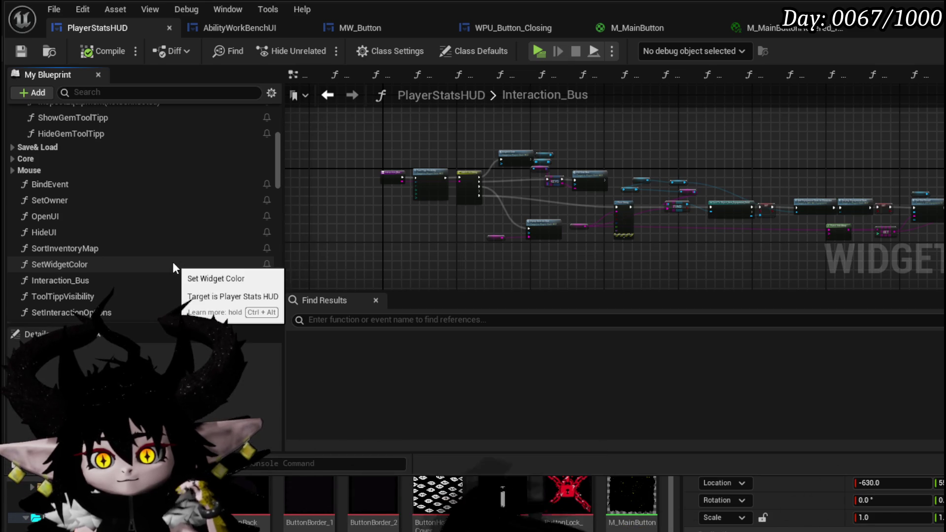
scroll(173, 263, "down", 1)
double_click(138, 292)
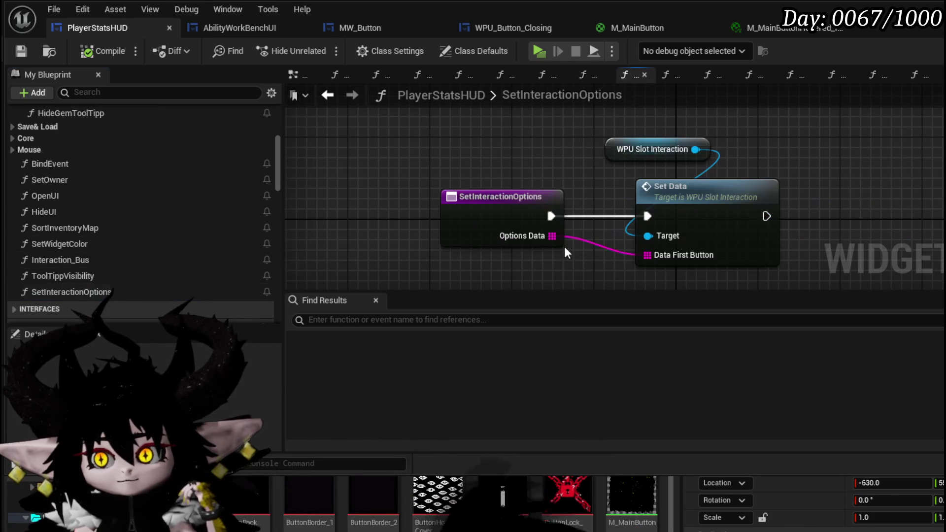
Open WPU_SlotInteraction's SetData from the Set Data node and survey its node chain
left_click(682, 223)
double_click(633, 221)
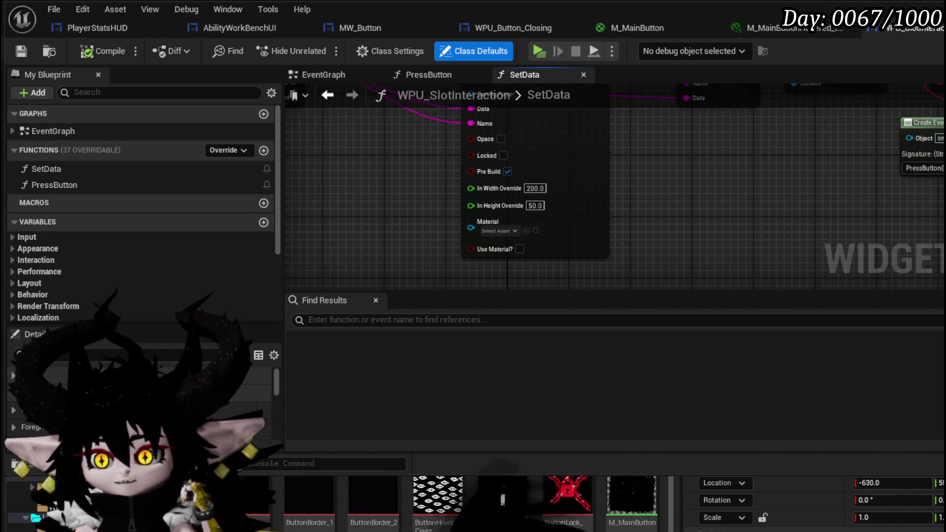
mouse_move(456, 117)
left_mouse_down()
mouse_move(617, 270)
mouse_move(668, 232)
left_mouse_up()
scroll(604, 229, "down", 3)
scroll(604, 230, "up", 4)
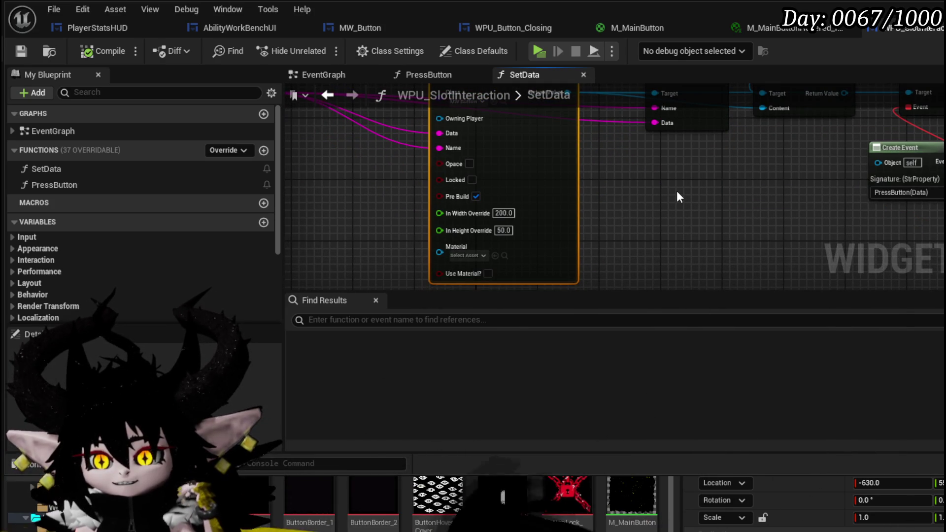
left_click(676, 192)
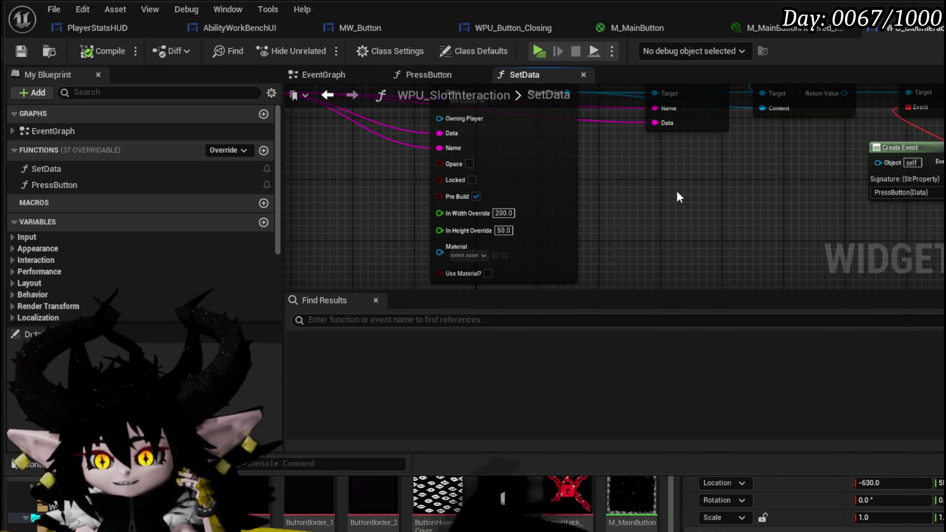
scroll(163, 213, "down", 3)
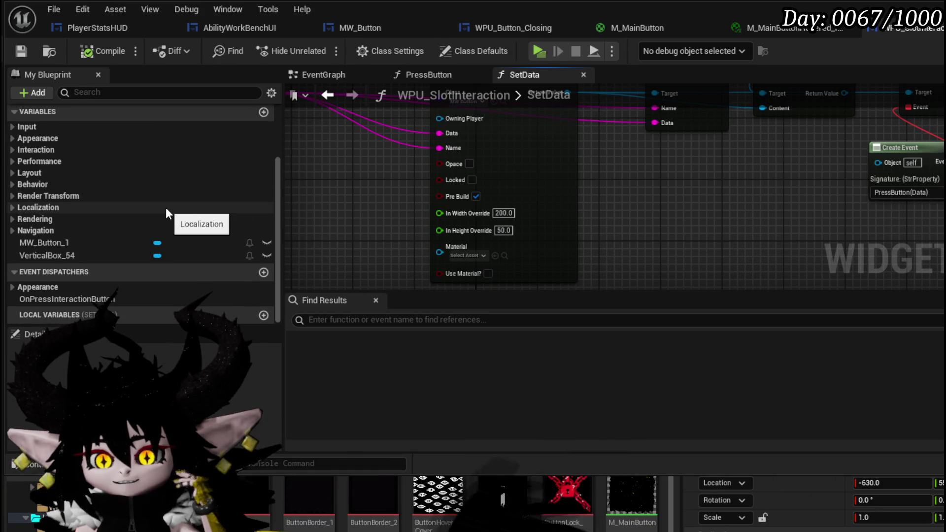
scroll(316, 207, "down", 5)
left_click_drag(315, 207, 580, 231)
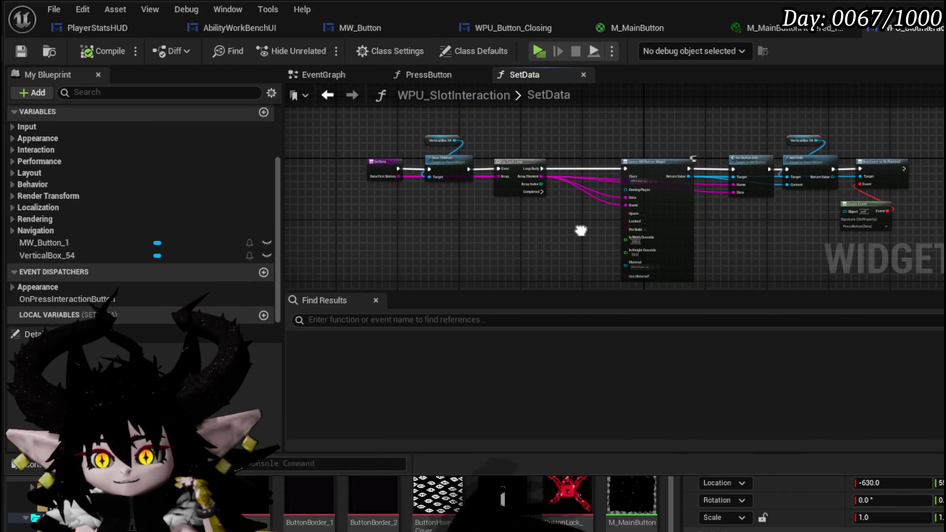
Bring the SetData and Clear Children nodes into view, clear the selection, and go back
scroll(581, 229, "up", 4)
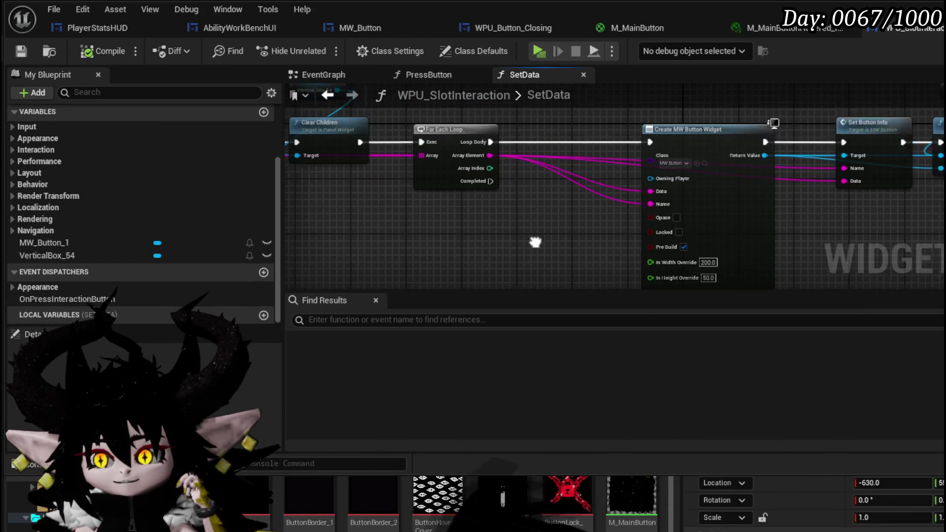
left_click_drag(471, 229, 668, 229)
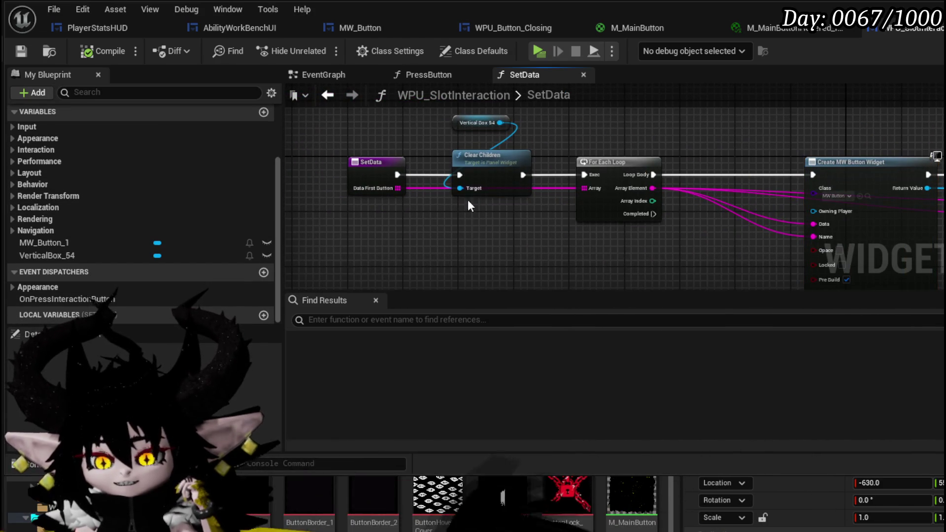
mouse_move(496, 120)
left_mouse_down()
mouse_move(359, 205)
mouse_move(636, 85)
mouse_move(664, 155)
left_mouse_up()
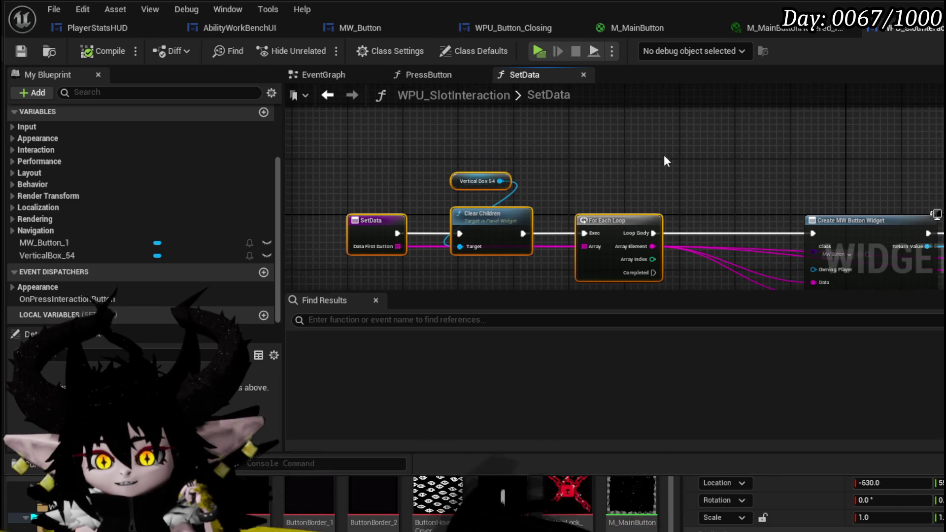
scroll(146, 185, "up", 3)
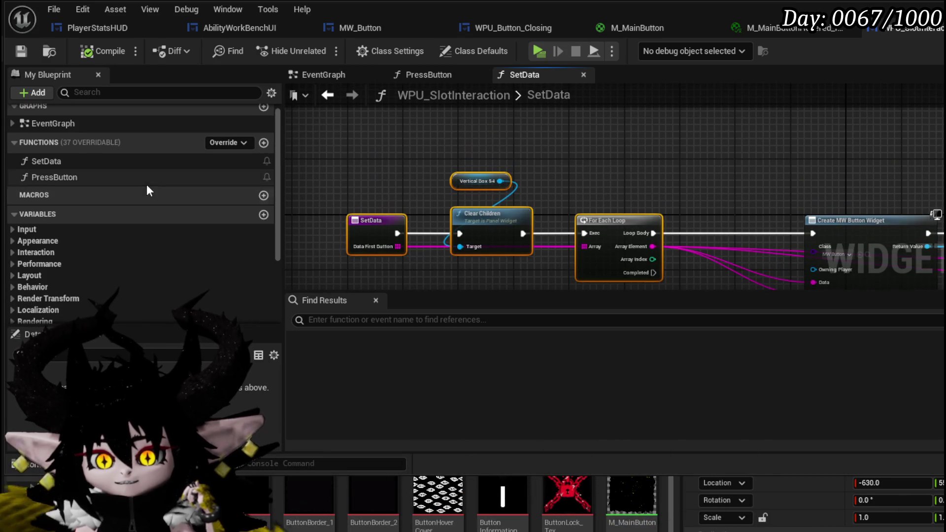
left_click(582, 185)
left_click_drag(581, 185, 560, 155)
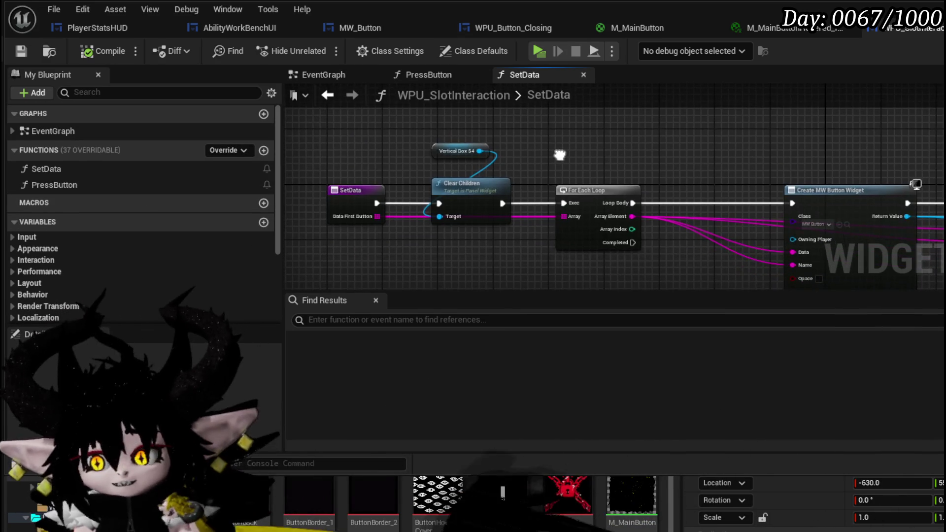
mouse_move(380, 217)
left_mouse_down()
mouse_move(387, 232)
mouse_move(402, 174)
left_mouse_up()
left_click(386, 232)
left_click(327, 94)
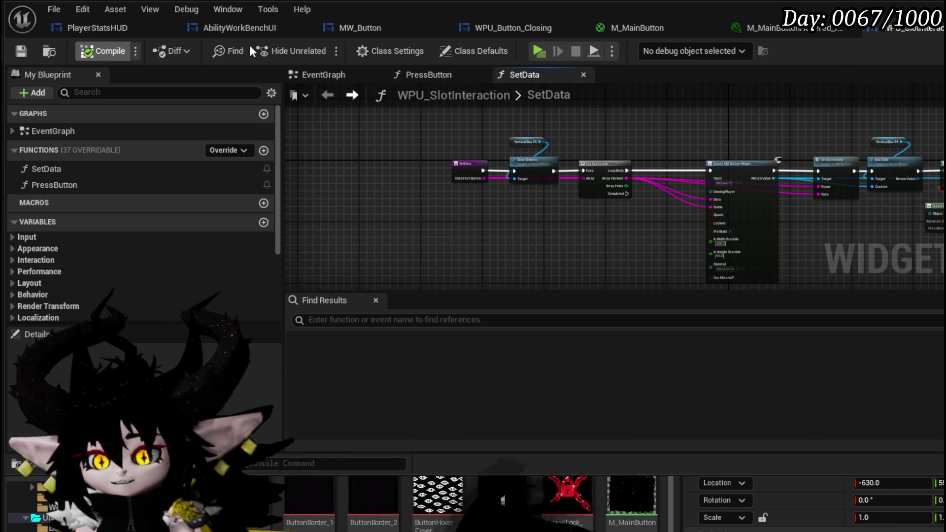
Return to SetInteractionOptions and place an Owner getter left of the function entry
left_click(147, 28)
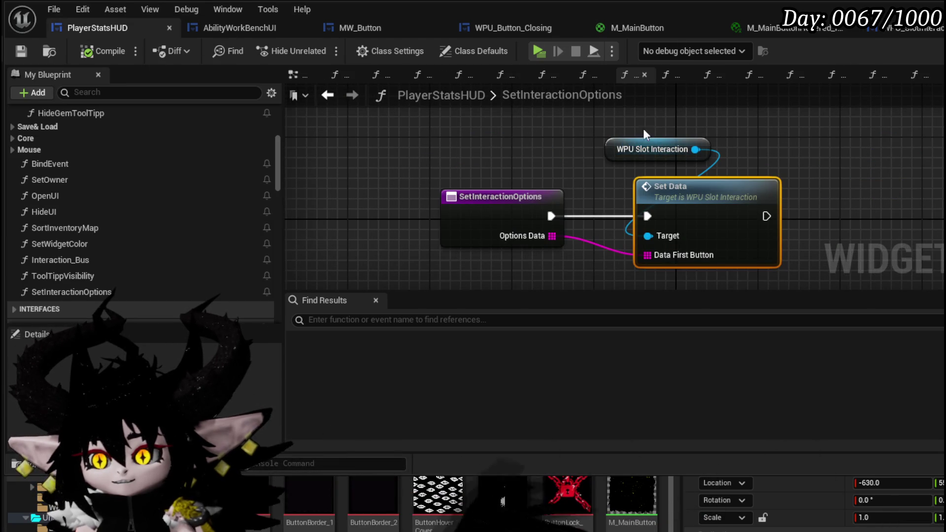
scroll(138, 222, "down", 10)
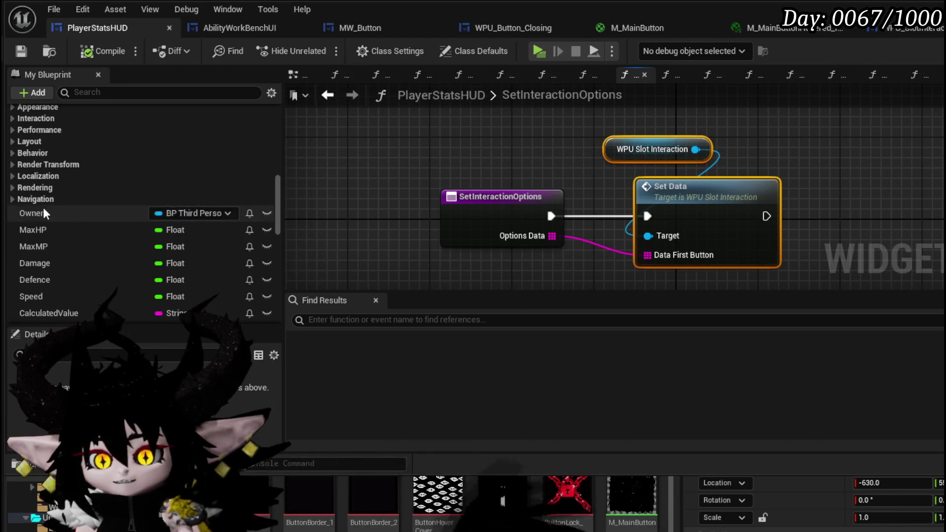
left_click_drag(31, 213, 356, 193)
left_click_drag(389, 144, 339, 205)
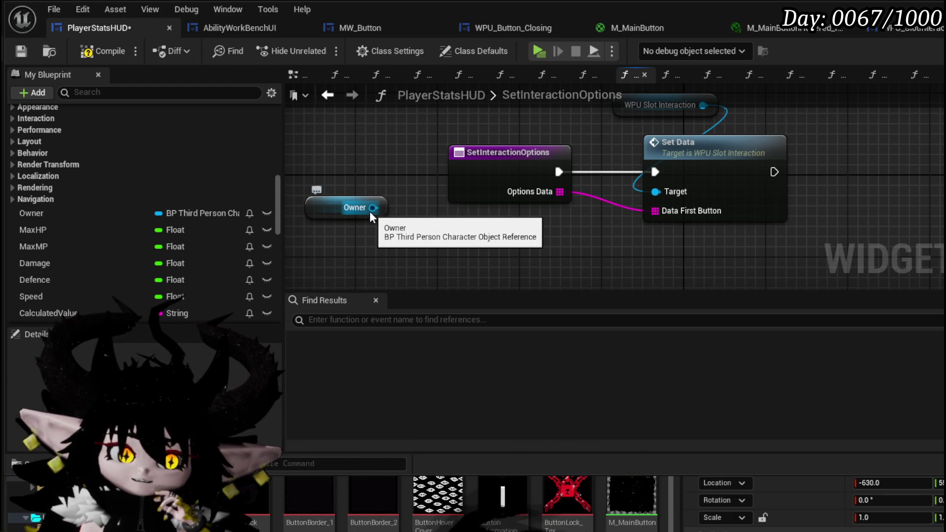
scroll(237, 216, "down", 10)
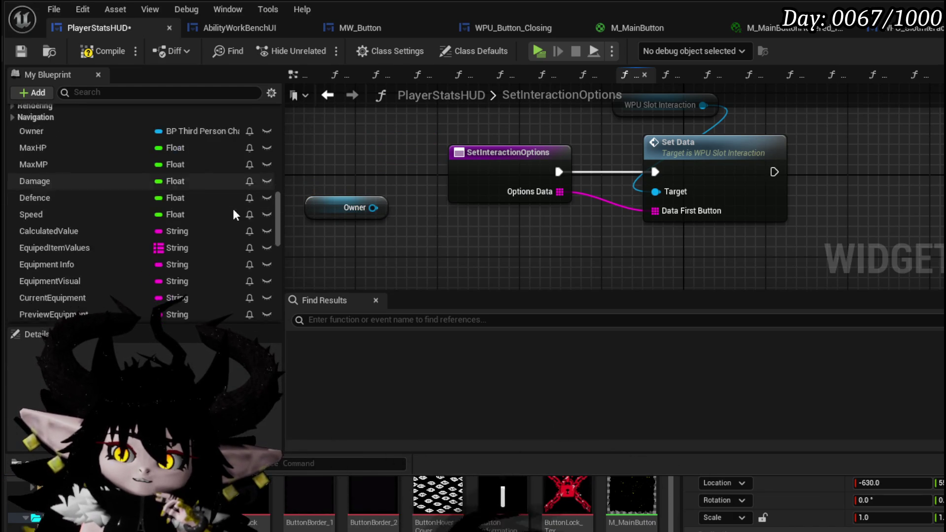
scroll(237, 216, "down", 5)
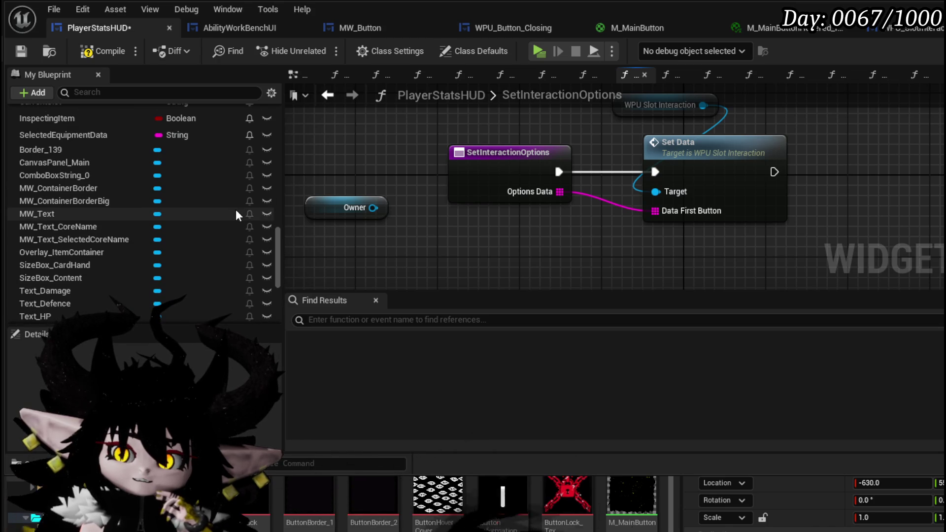
Add a Get Color from Core ID node to the graph
right_click(398, 245)
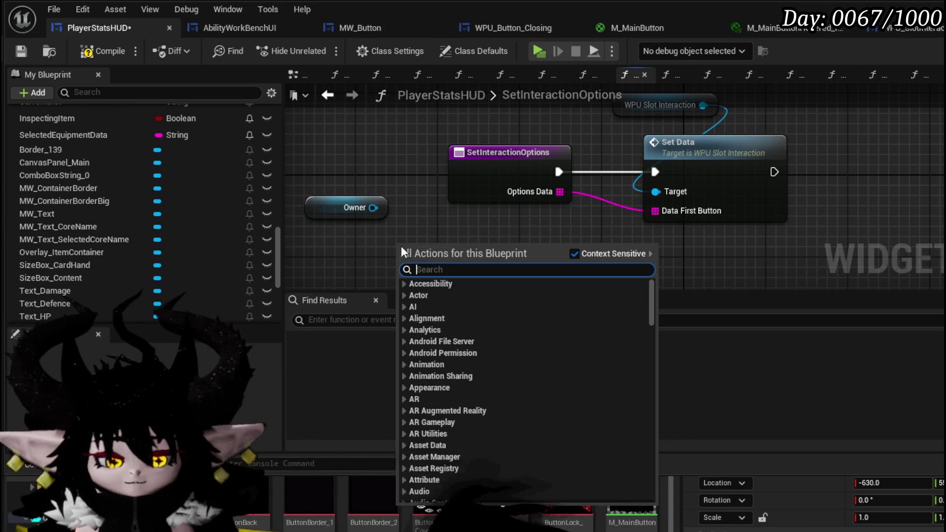
type("parsefor")
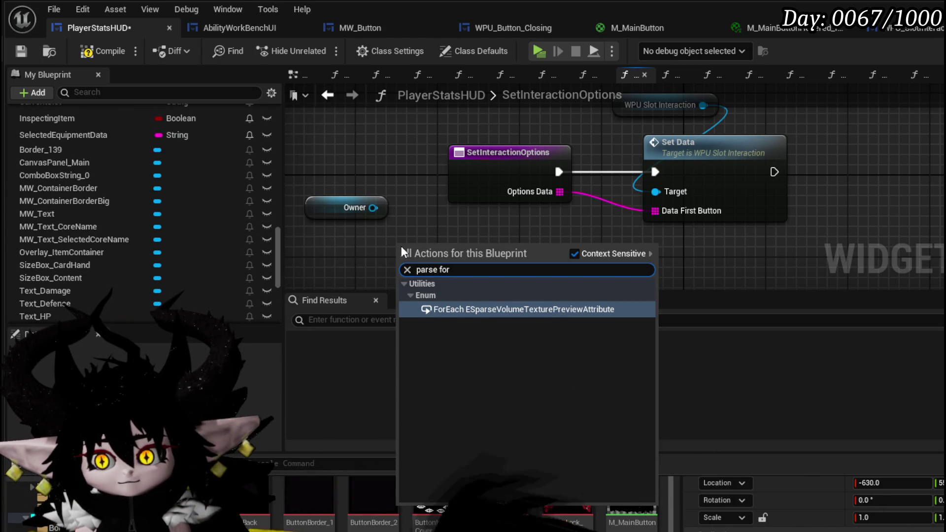
key("BackSpace")
key("BackSpace")
key("BackSpace")
type("col")
key("BackSpace")
key("BackSpace")
key("BackSpace")
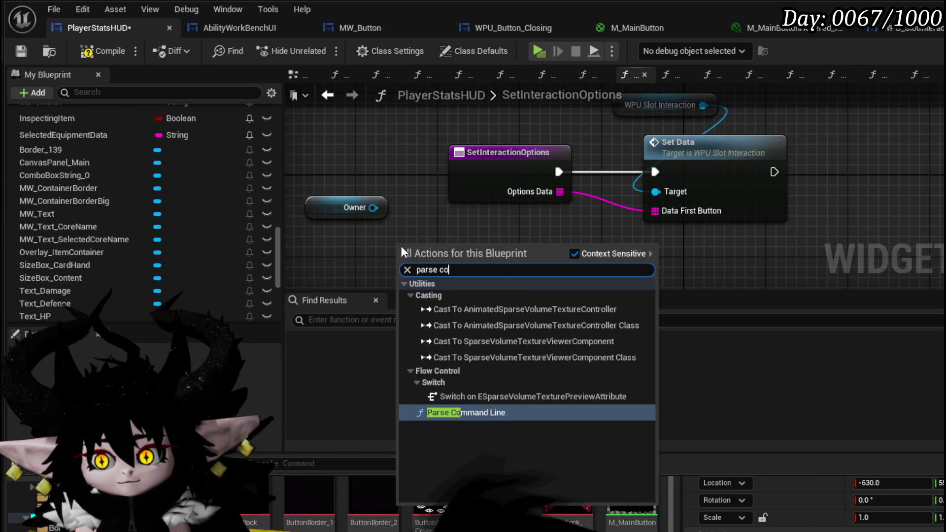
key("BackSpace")
key("BackSpace")
type("Color")
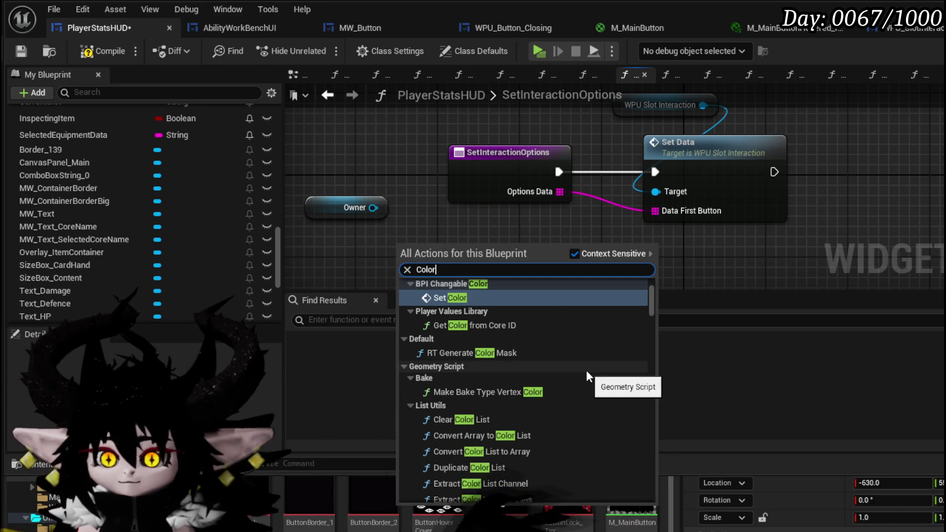
left_click(494, 325)
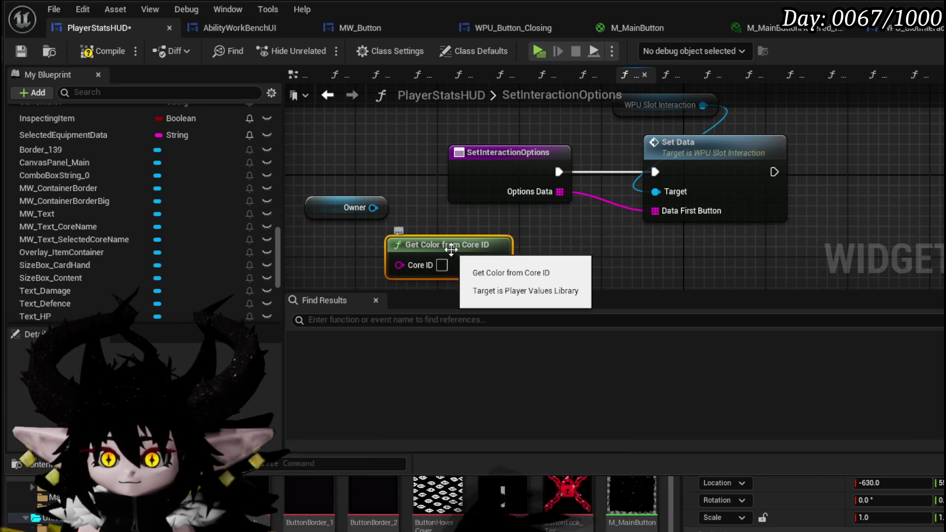
left_click_drag(530, 262, 579, 201)
left_click_drag(478, 217, 530, 217)
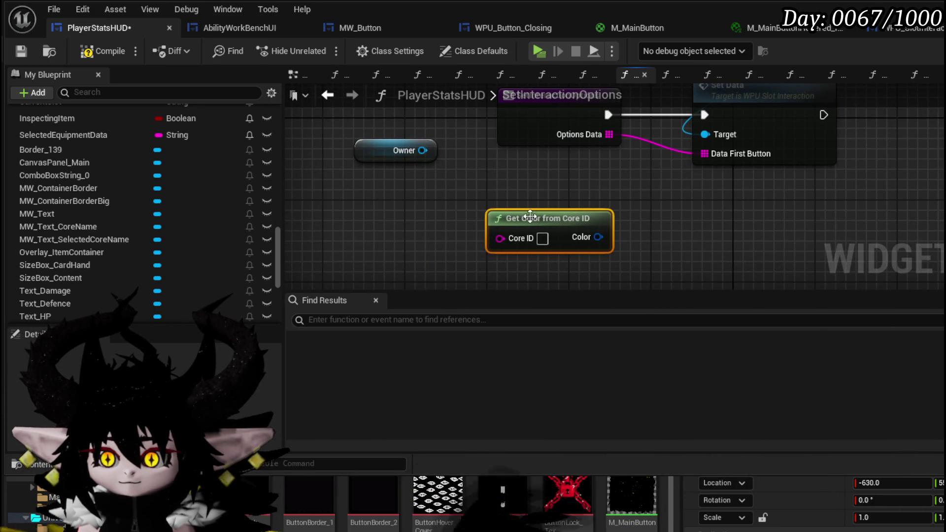
Wire Owner's BPC MC Classes Current Core ID into the Core ID input and compile PlayerStatsHUD
left_click_drag(343, 196, 342, 199)
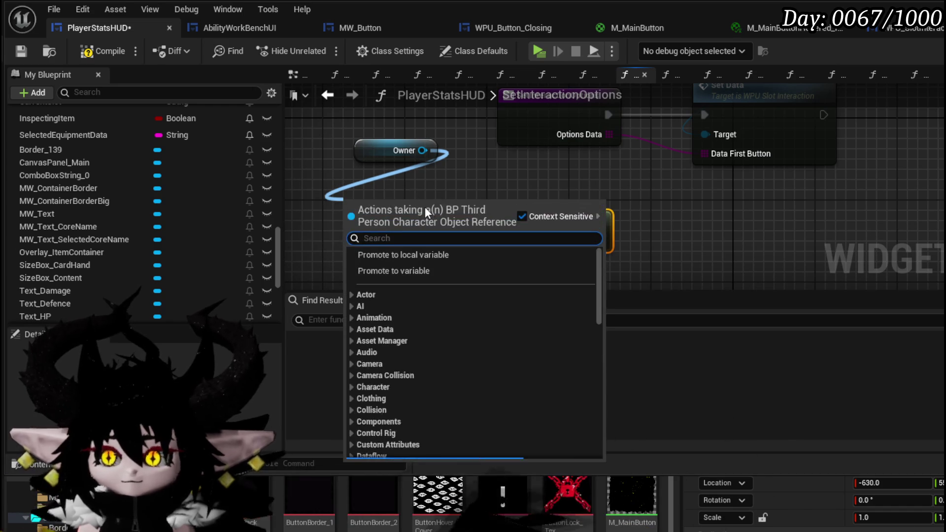
type("get classes")
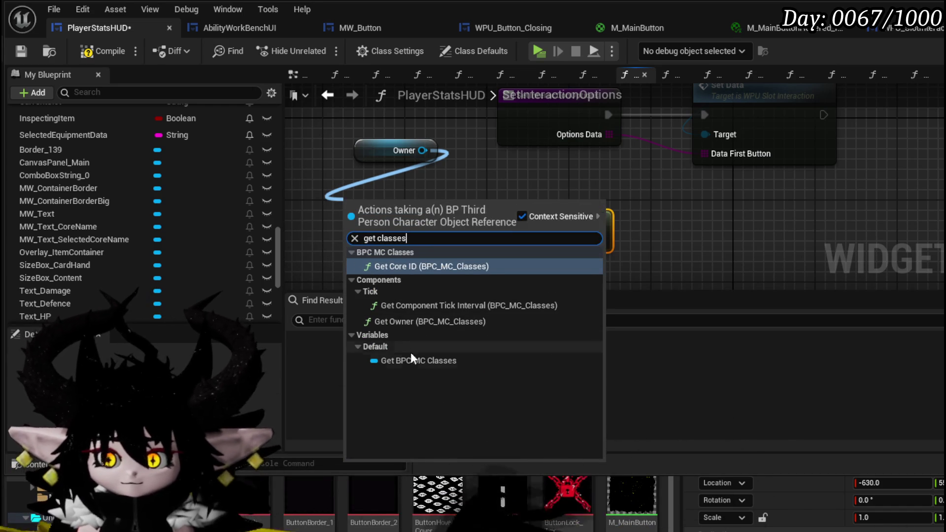
left_click(419, 360)
left_click_drag(446, 182, 350, 219)
type("current core")
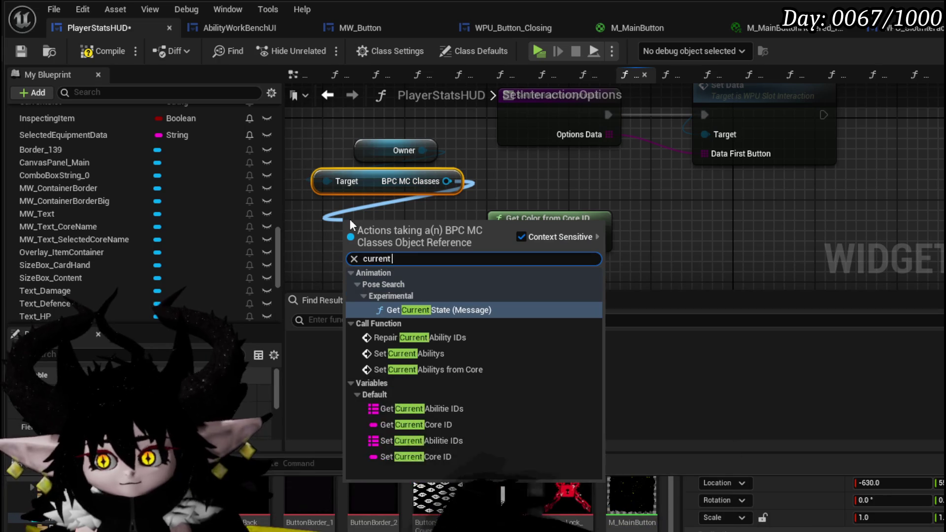
left_click(425, 326)
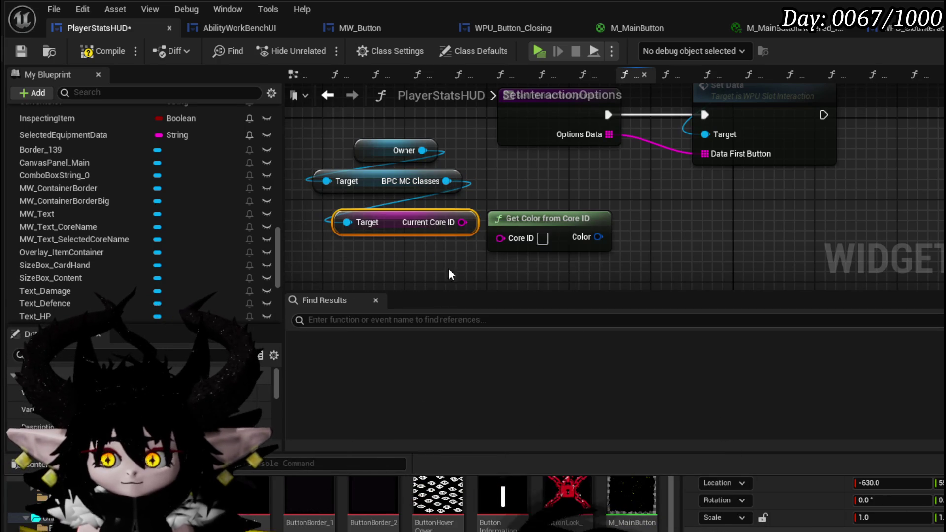
left_click_drag(497, 239, 498, 239)
mouse_move(418, 221)
left_mouse_down()
mouse_move(393, 230)
mouse_move(419, 235)
mouse_move(430, 224)
left_mouse_up()
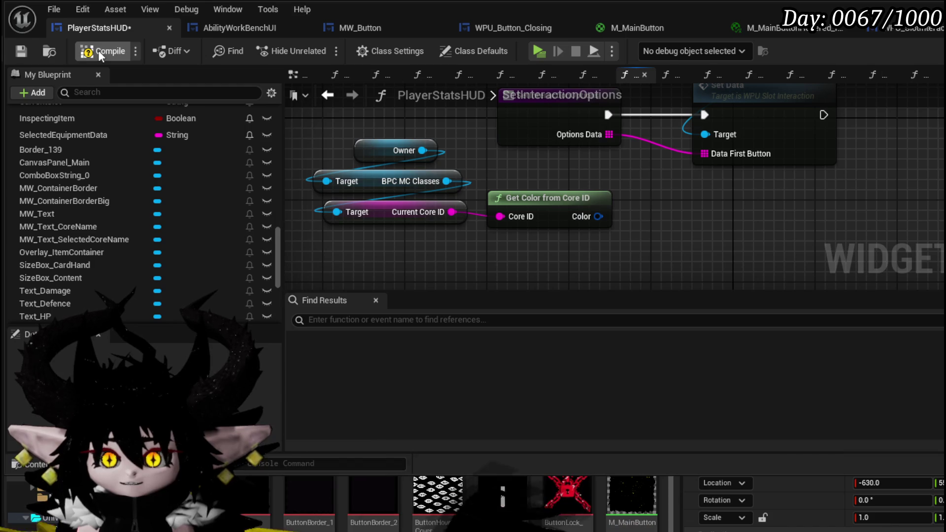
left_click(22, 51)
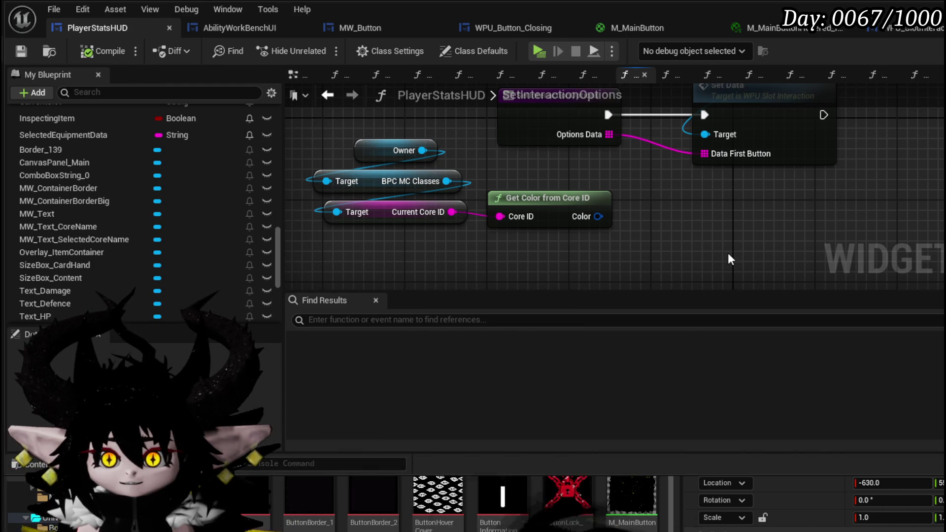
scroll(614, 264, "down", 3)
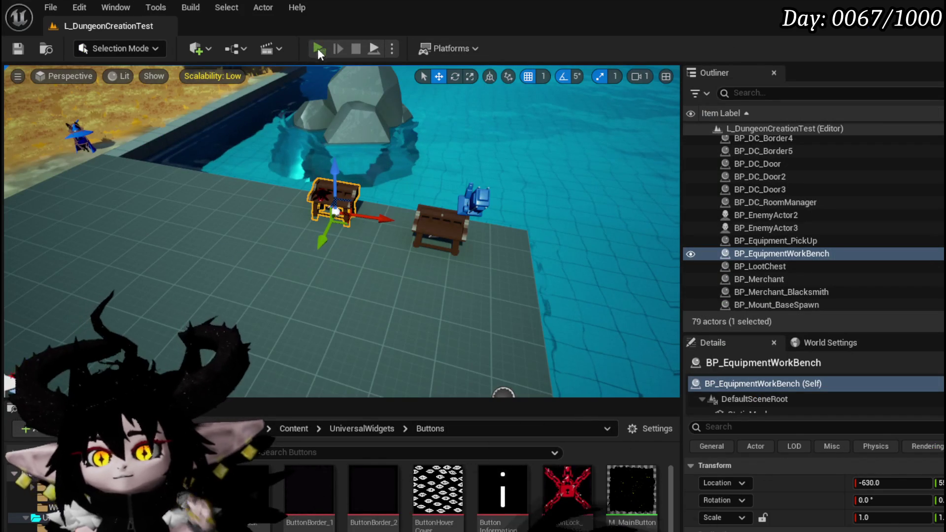
Start the standalone play preview and open and close the pause menu twice
left_click(317, 48)
key("Escape")
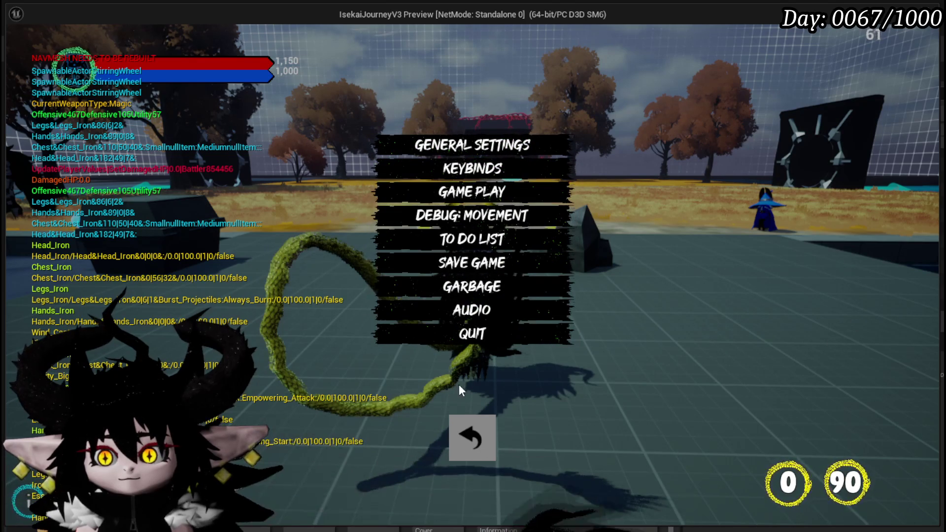
left_click(462, 446)
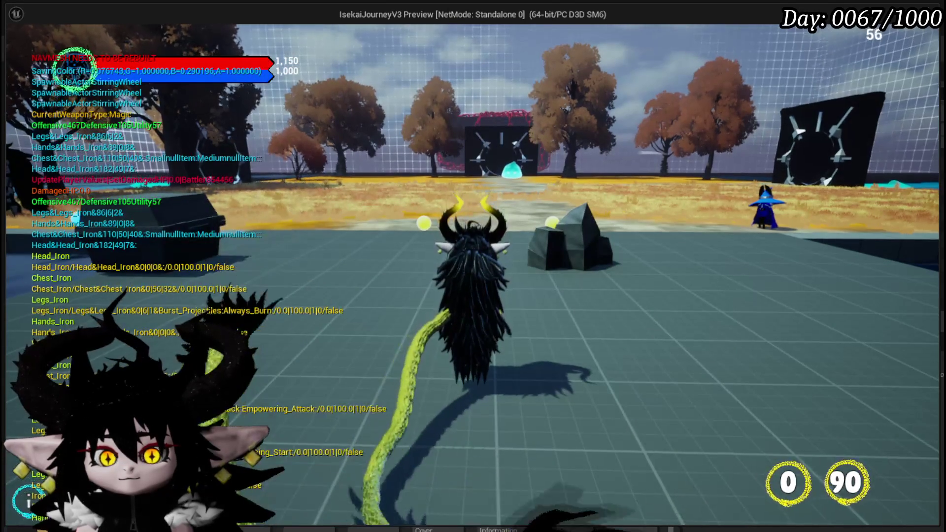
key("Escape")
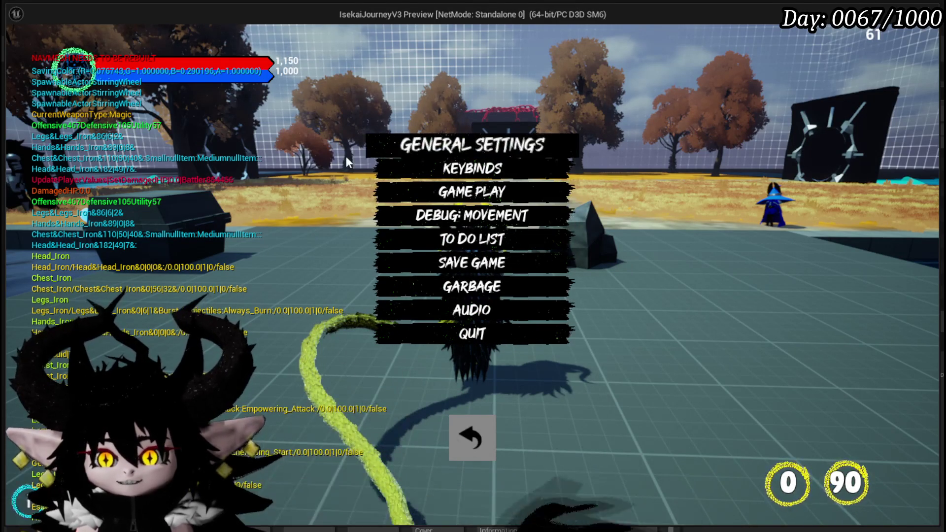
left_click(458, 436)
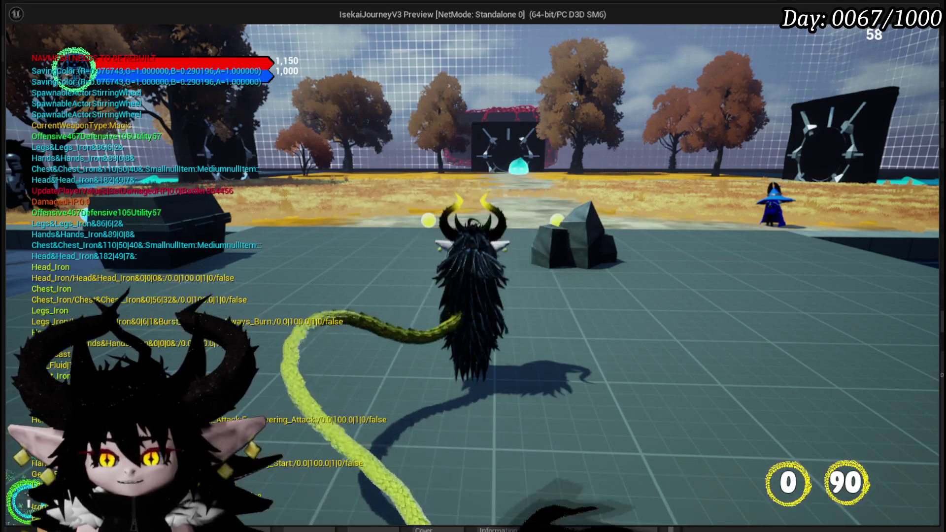
In the character menu, view the Equipment page, then the Inventory's Materials items
key("i")
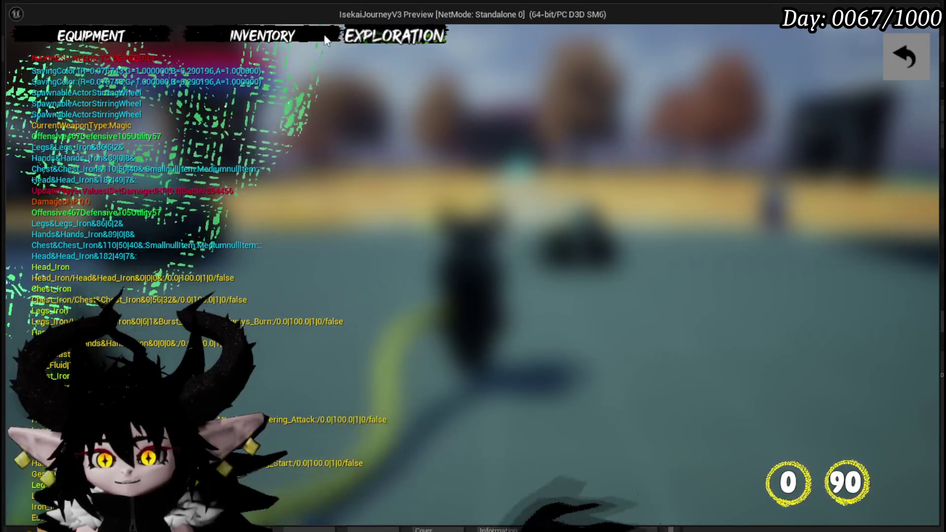
left_click(142, 38)
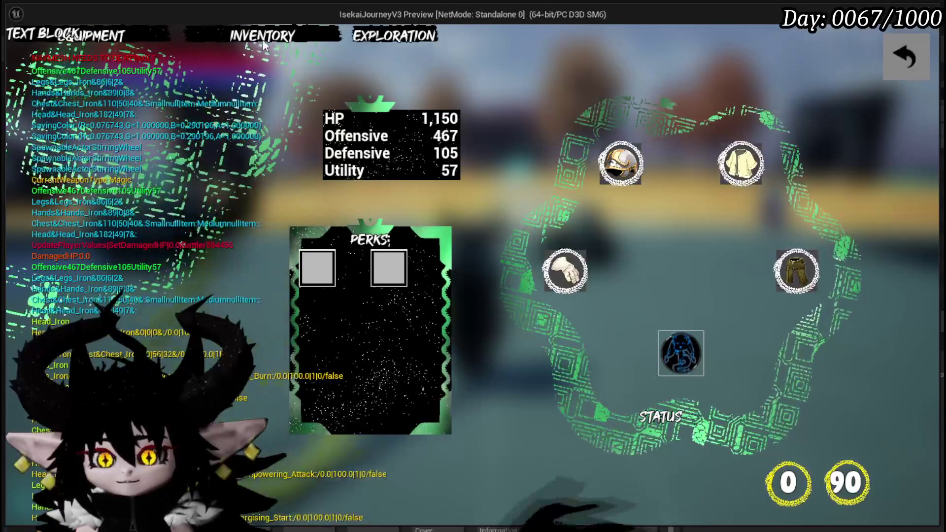
left_click(920, 52)
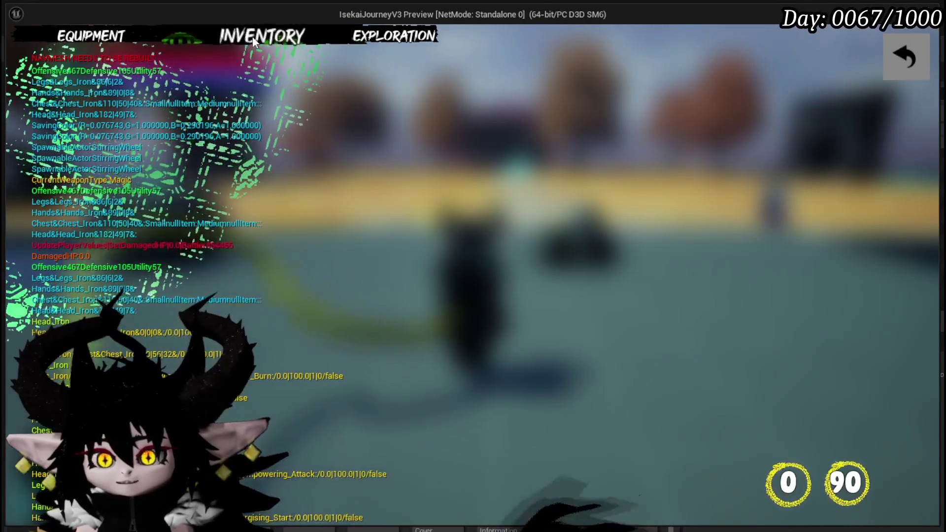
left_click(252, 37)
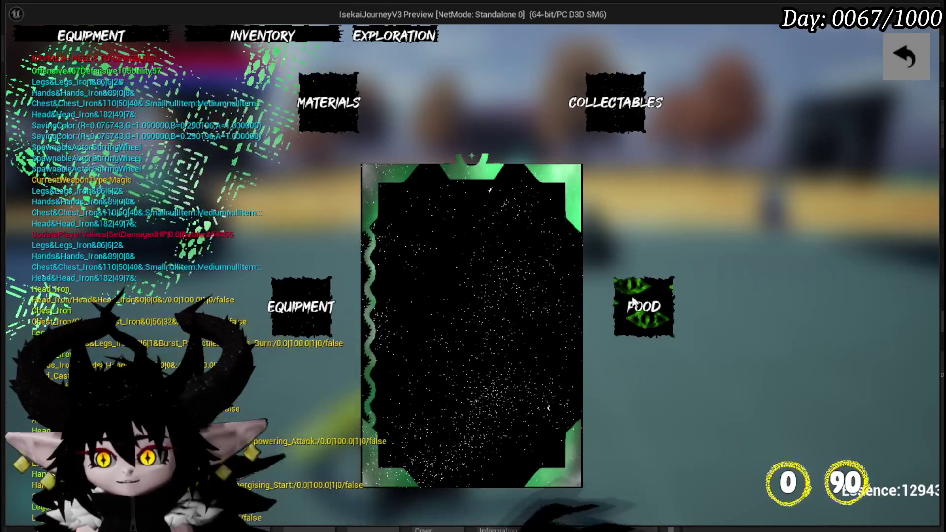
left_click(348, 102)
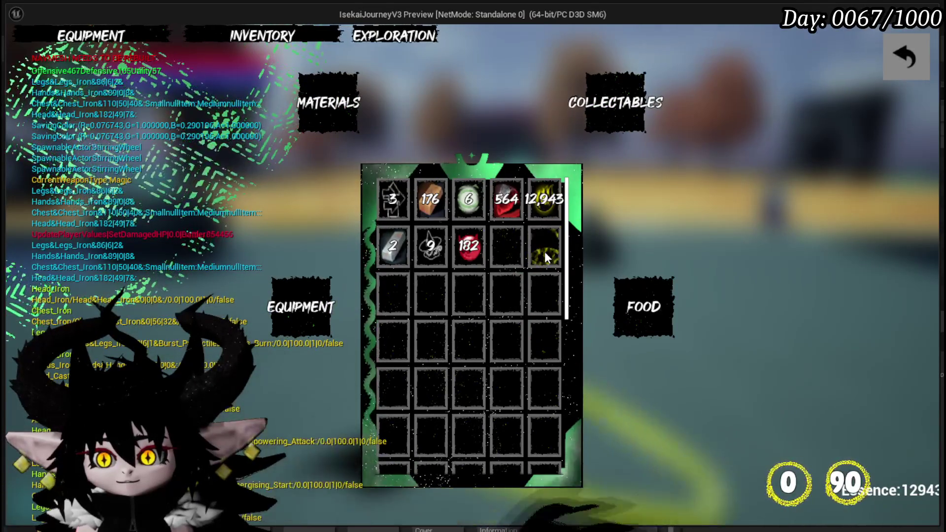
mouse_move(546, 223)
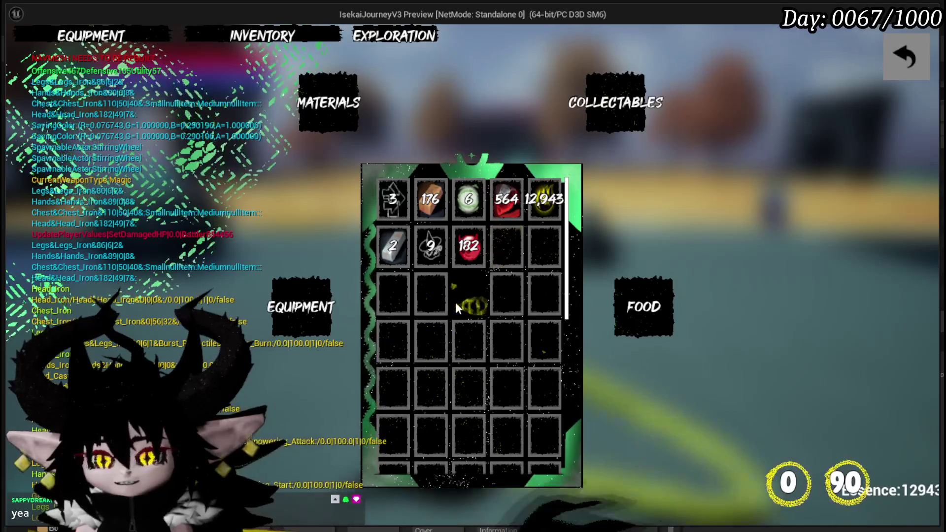
mouse_move(401, 241)
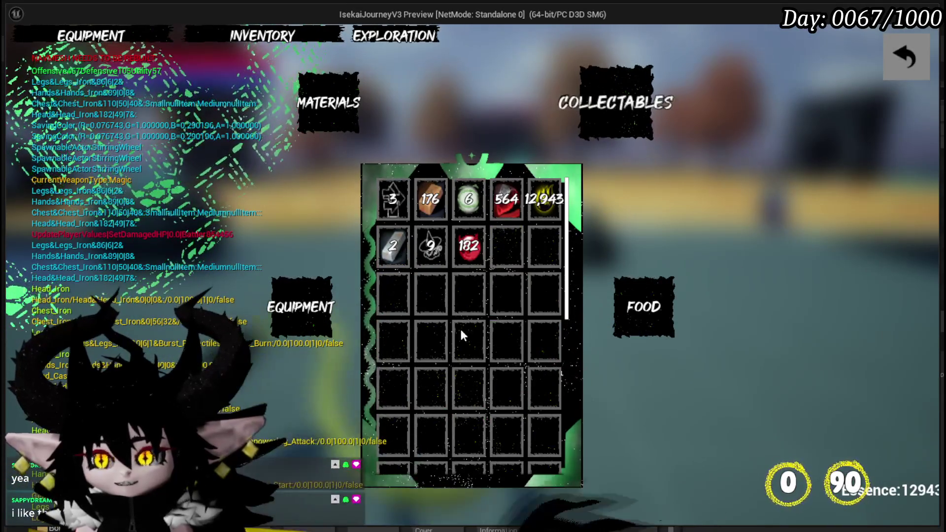
mouse_move(507, 198)
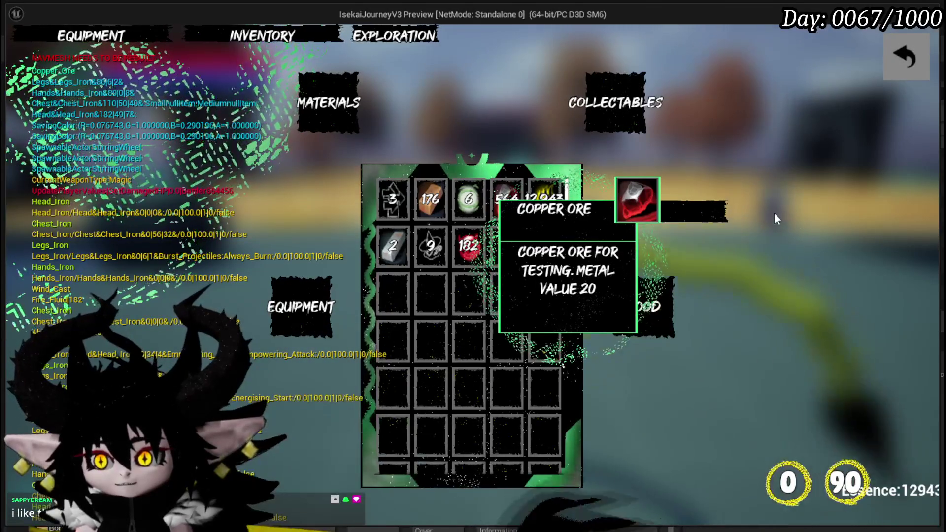
Close the inventory and character menu, then interact with the workbench
left_click(900, 61)
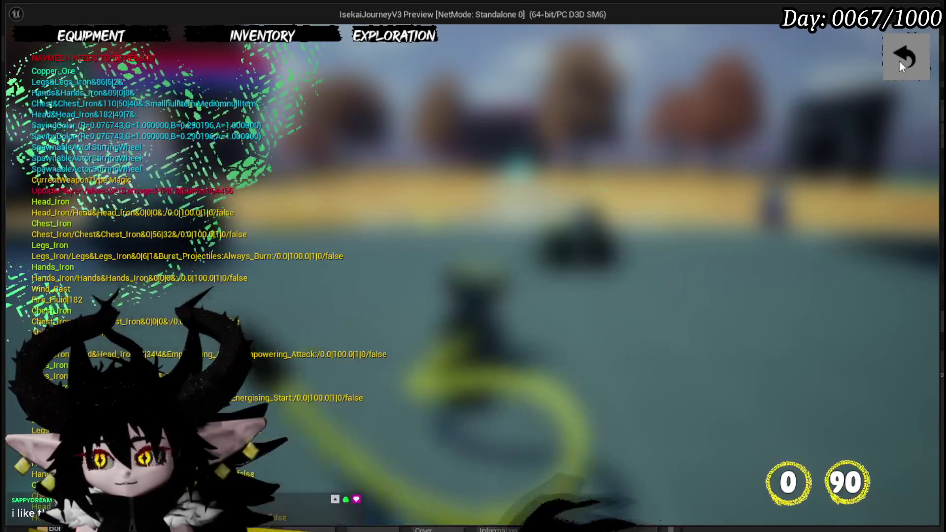
left_click(904, 56)
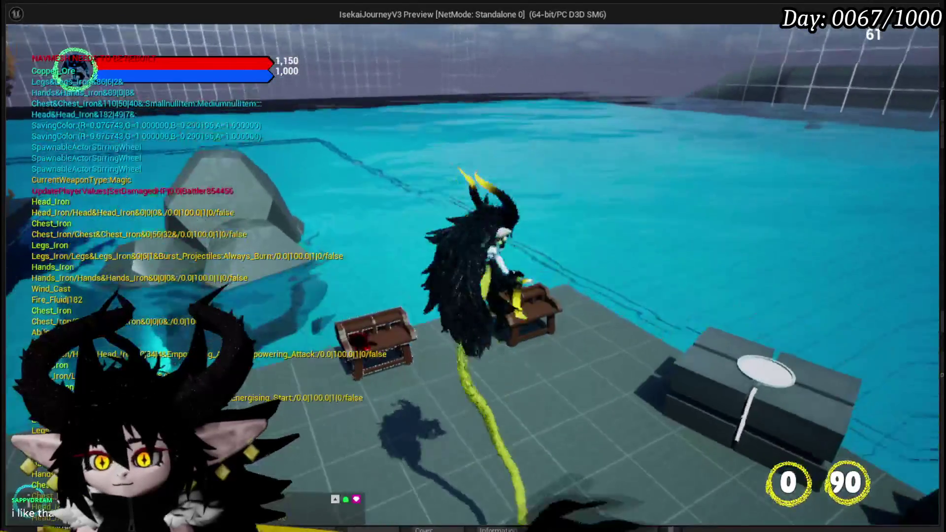
key("e")
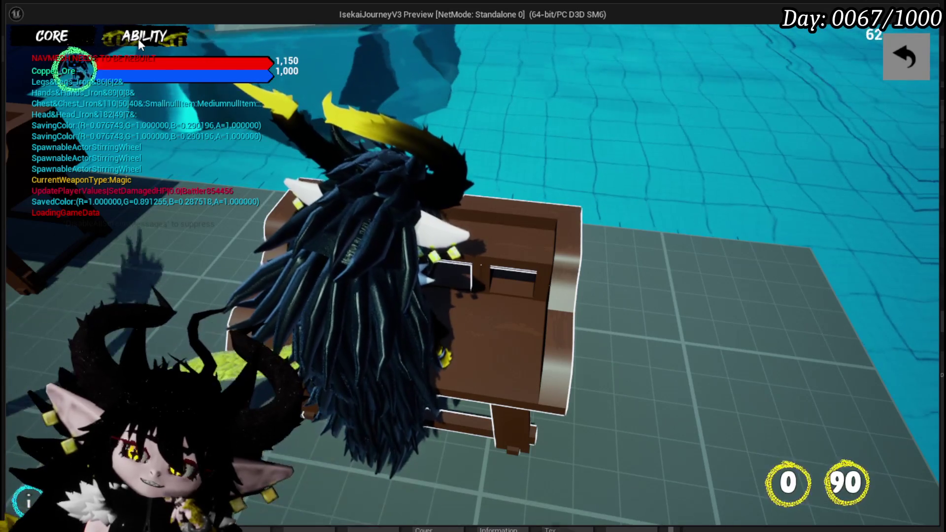
At the workbench, pick a saved core and open its Main Attack card for editing
left_click(138, 39)
left_click(134, 102)
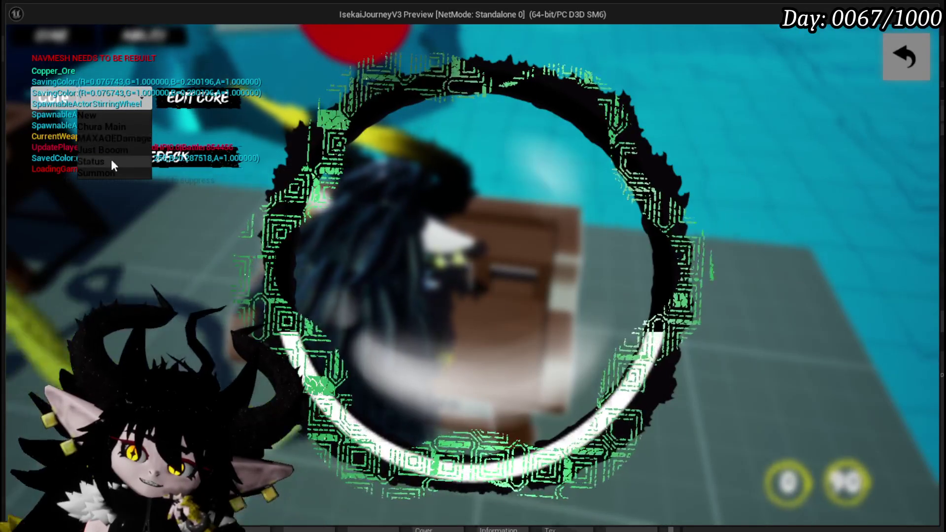
left_click(111, 158)
scroll(464, 135, "down", 2)
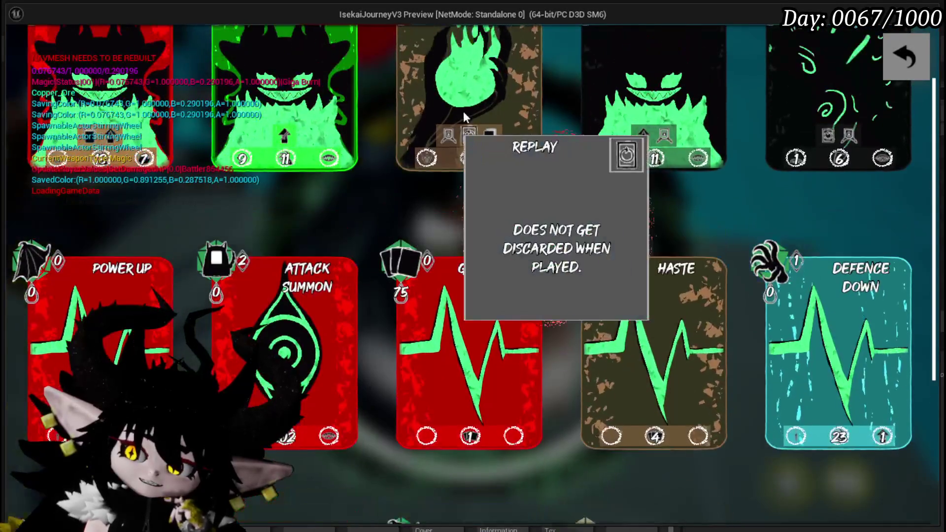
left_click(463, 112)
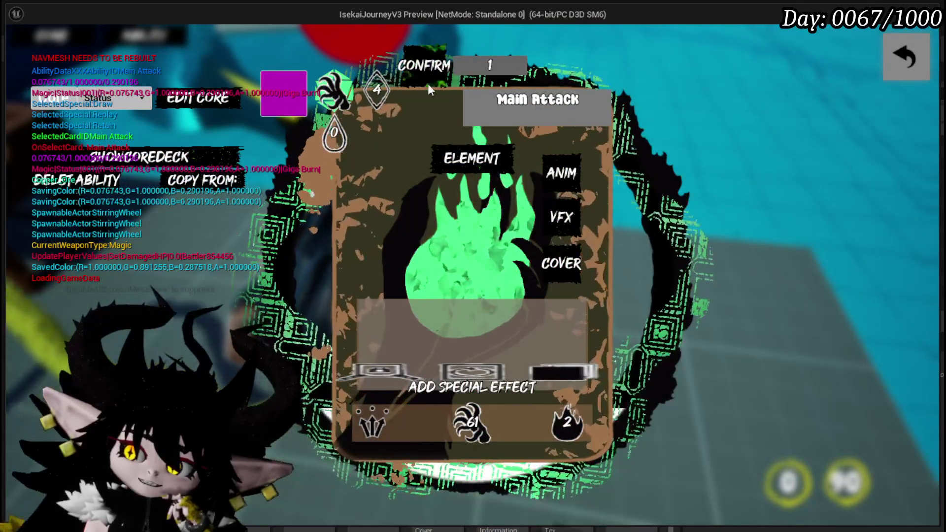
mouse_move(571, 182)
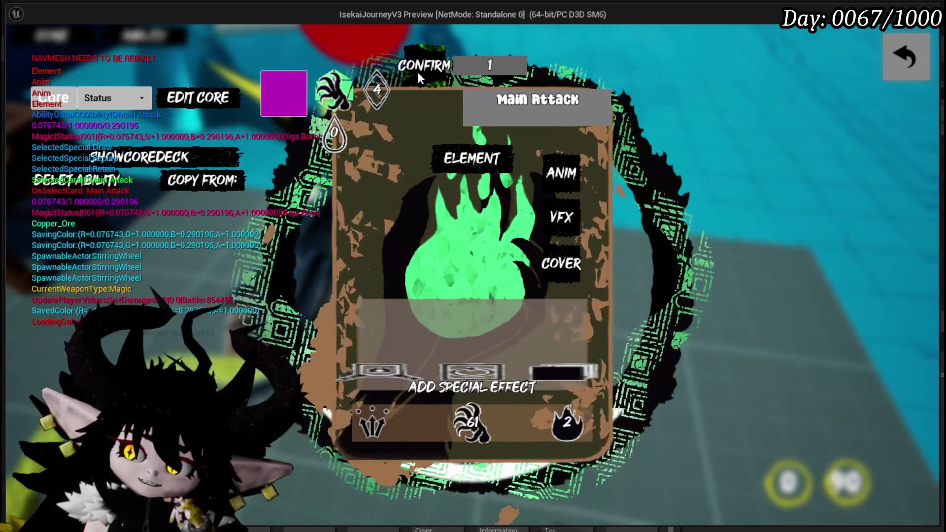
mouse_move(480, 155)
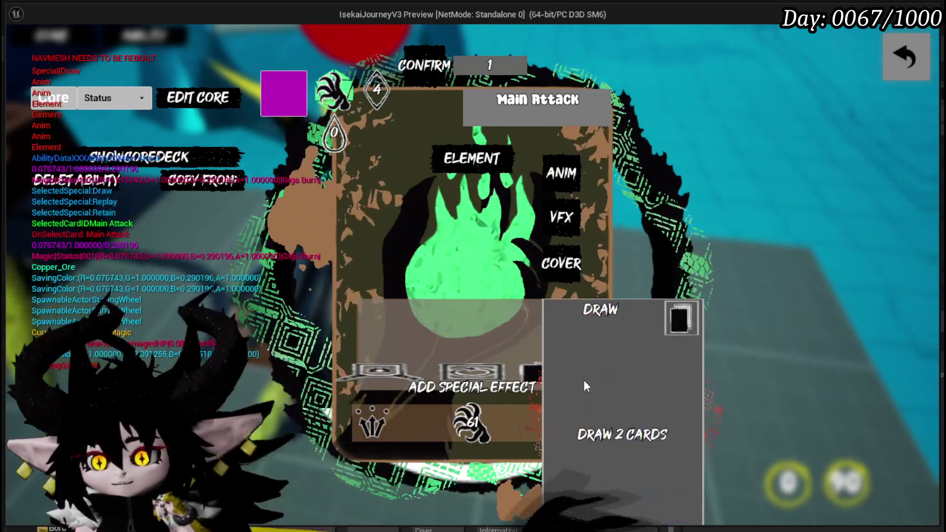
mouse_move(489, 362)
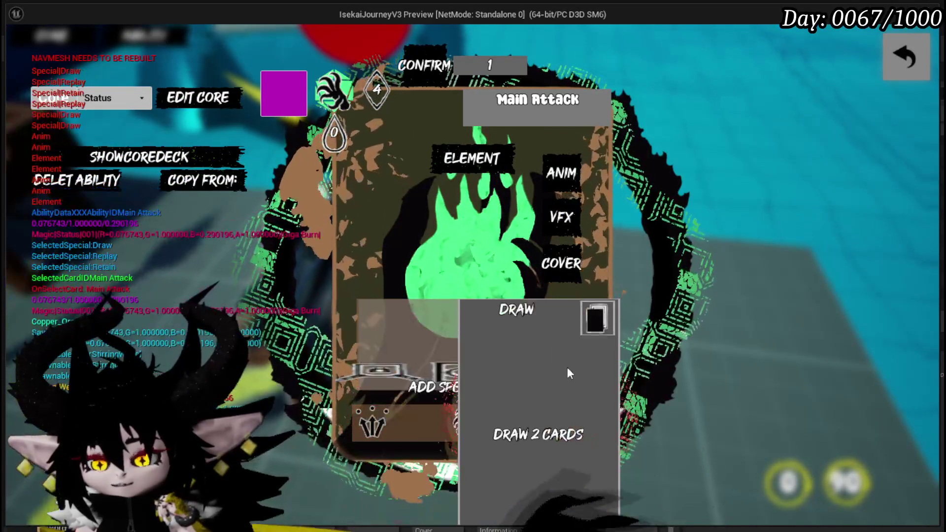
mouse_move(539, 375)
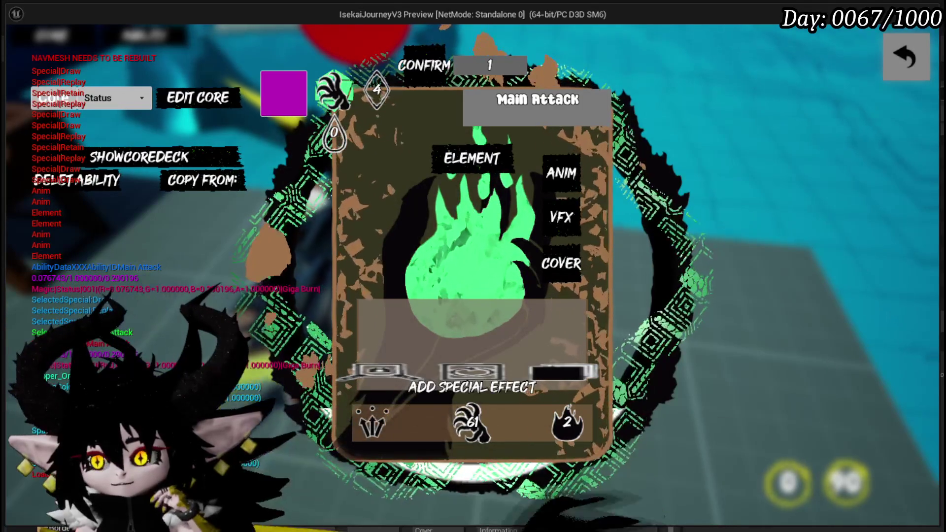
Close the card editor and workbench, stop the preview, and save all assets
left_click(900, 72)
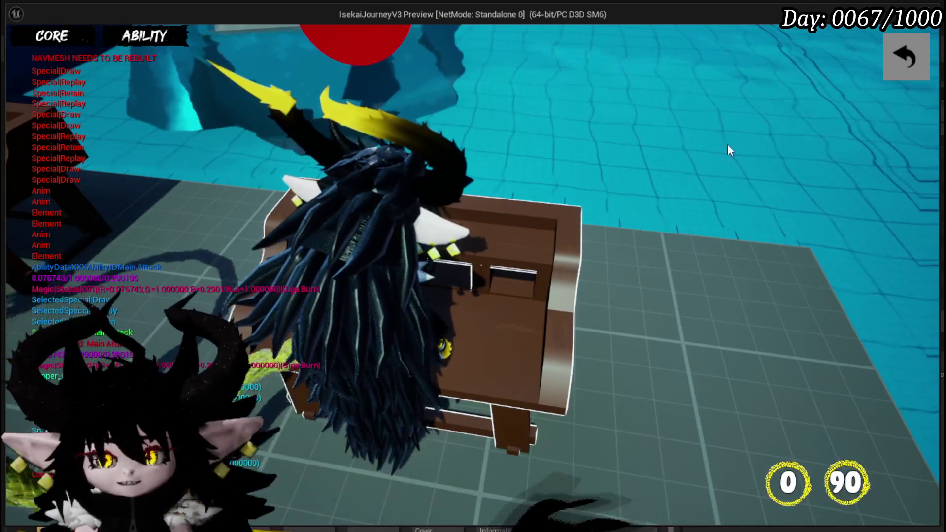
key("Escape")
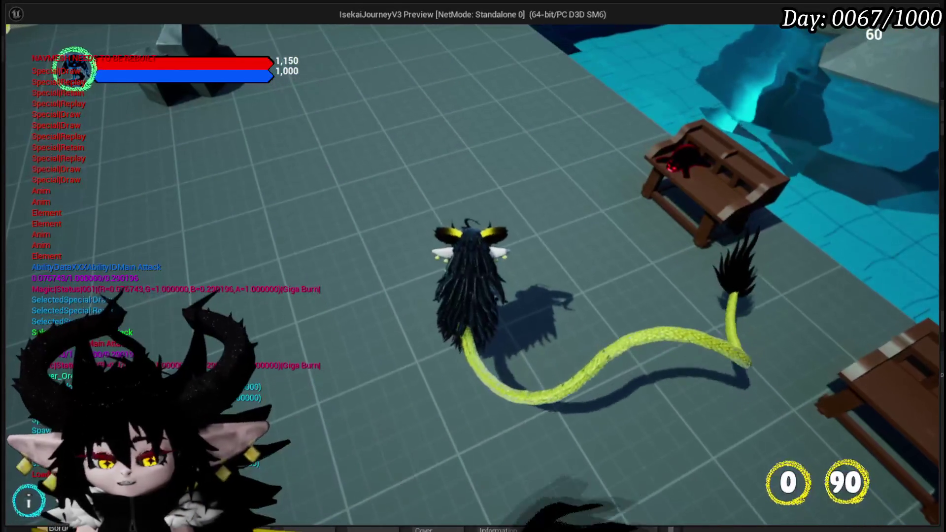
key("Escape")
left_click(14, 51)
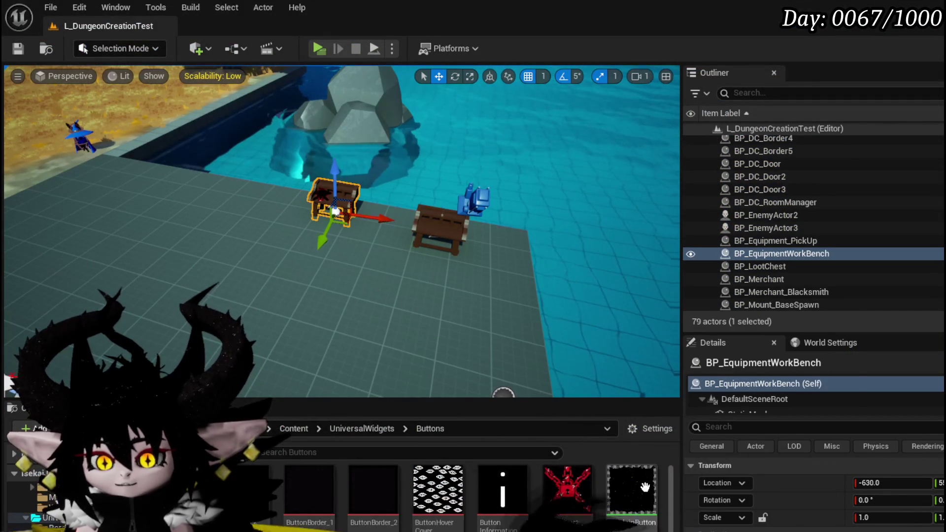
Set M_MainButton's Color parameter default from yellow to white and apply the material
scroll(565, 487, "down", 1)
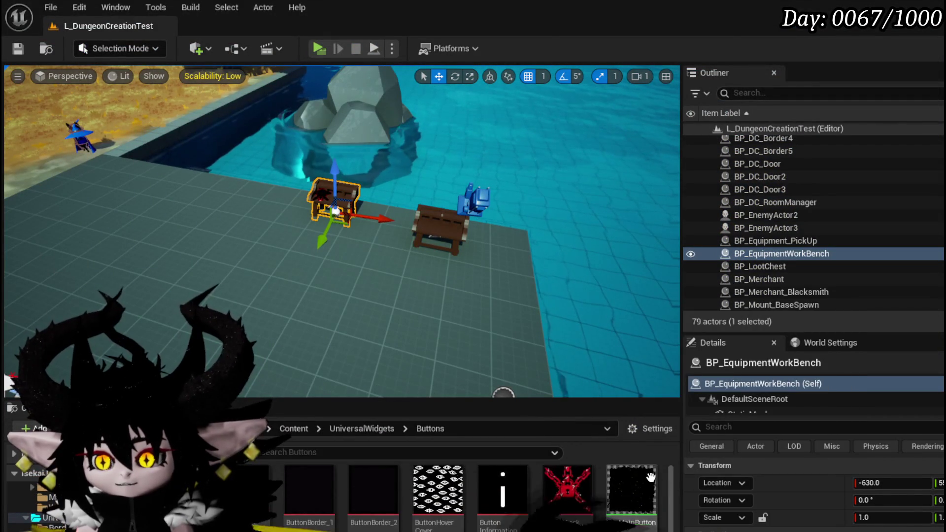
double_click(633, 478)
scroll(638, 180, "up", 3)
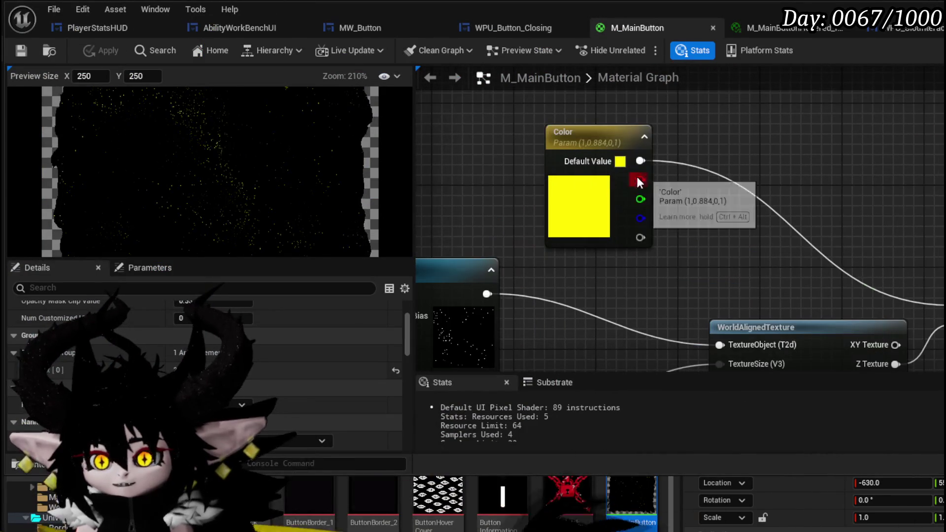
left_click(553, 222)
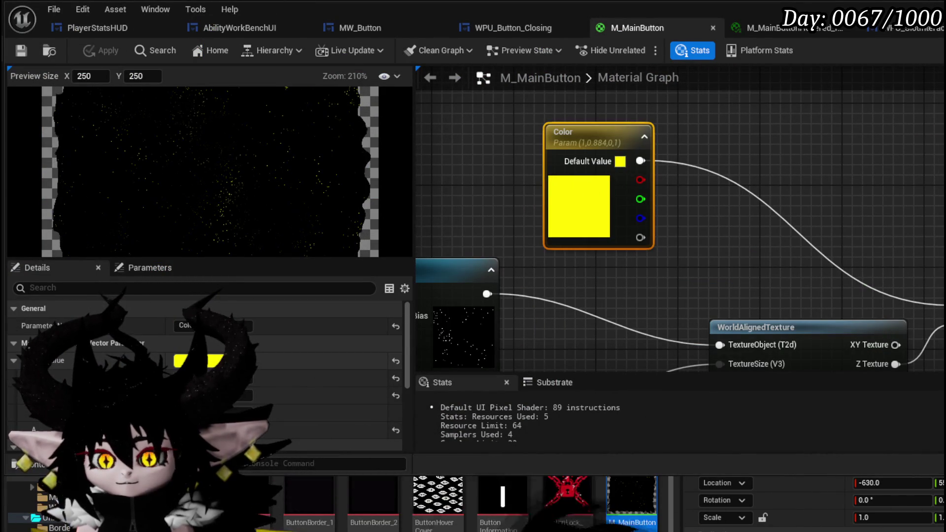
left_click(212, 361)
left_click_drag(392, 449, 384, 493)
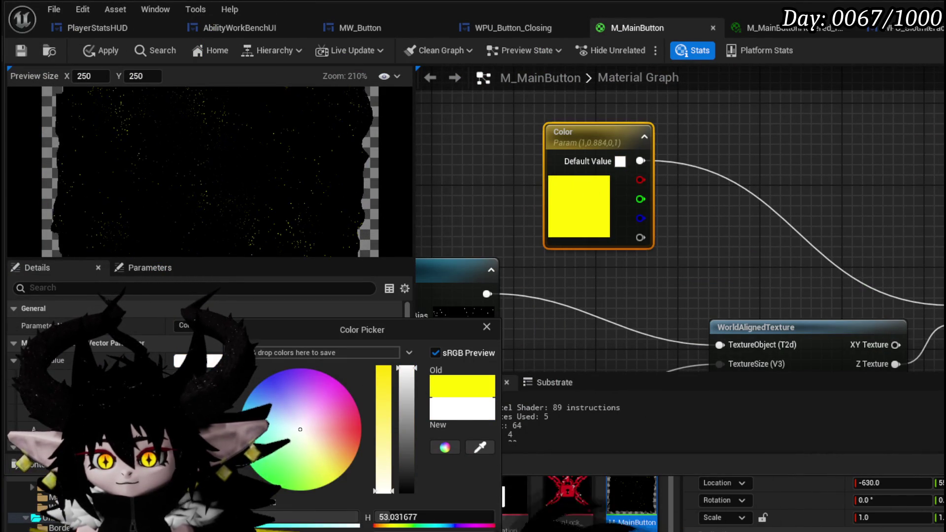
left_click(153, 76)
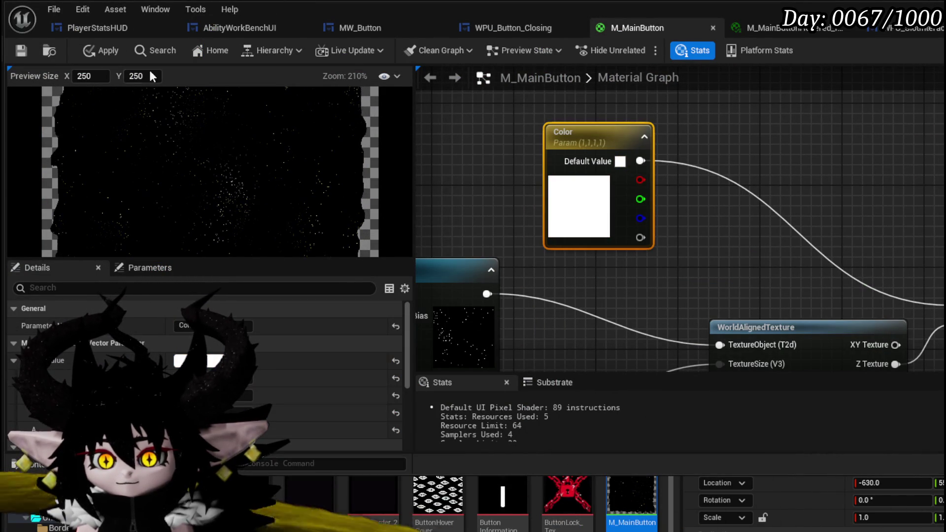
left_click(26, 52)
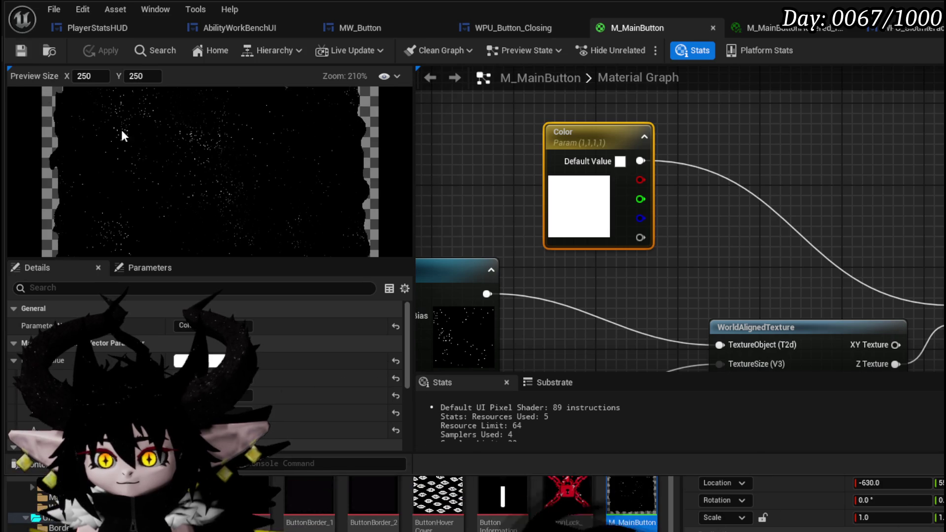
left_click_drag(492, 169, 474, 30)
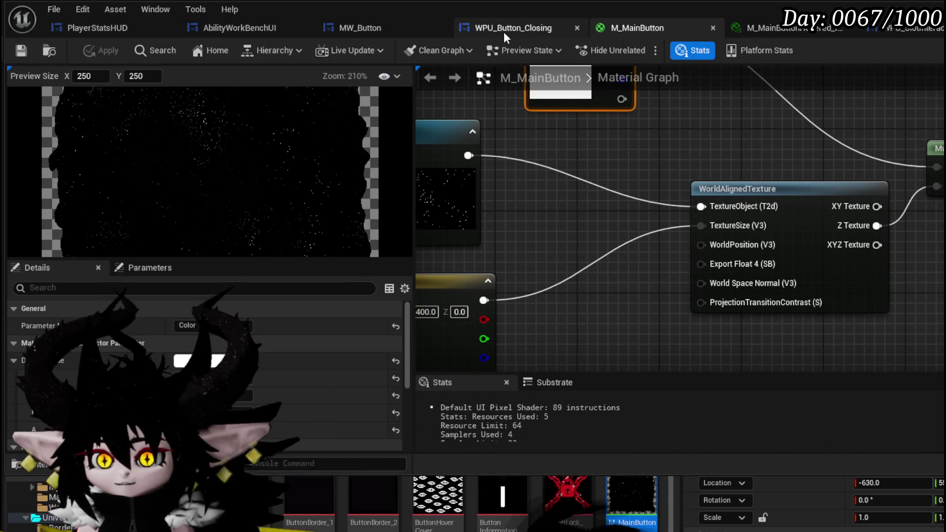
Switch to MW_Button, review its EventGraph's release nodes, and compile it with F7
left_click(440, 32)
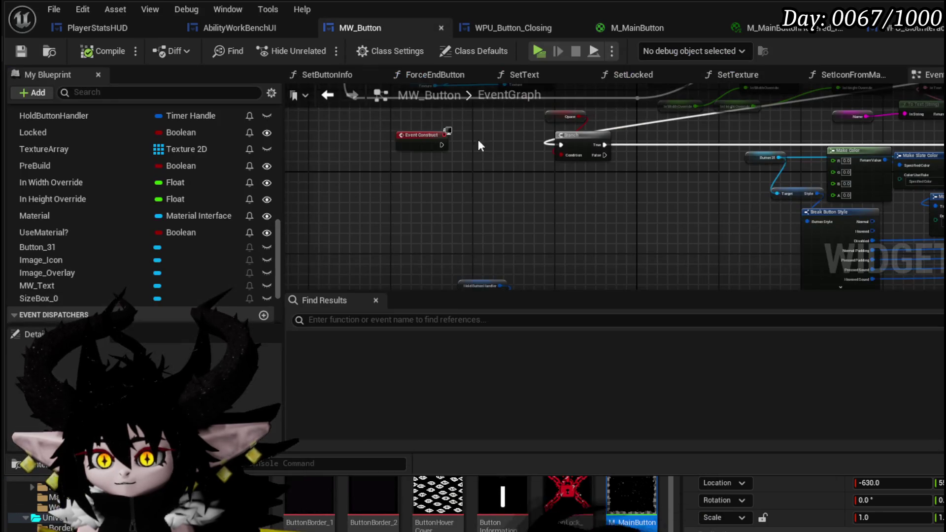
mouse_move(565, 176)
left_mouse_down()
mouse_move(538, 154)
mouse_move(545, 200)
mouse_move(517, 99)
left_mouse_up()
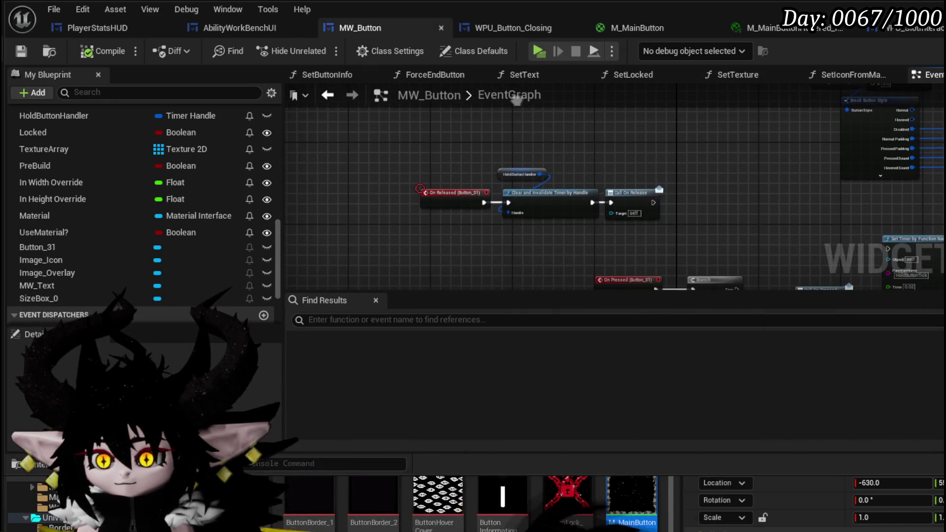
scroll(143, 207, "up", 5)
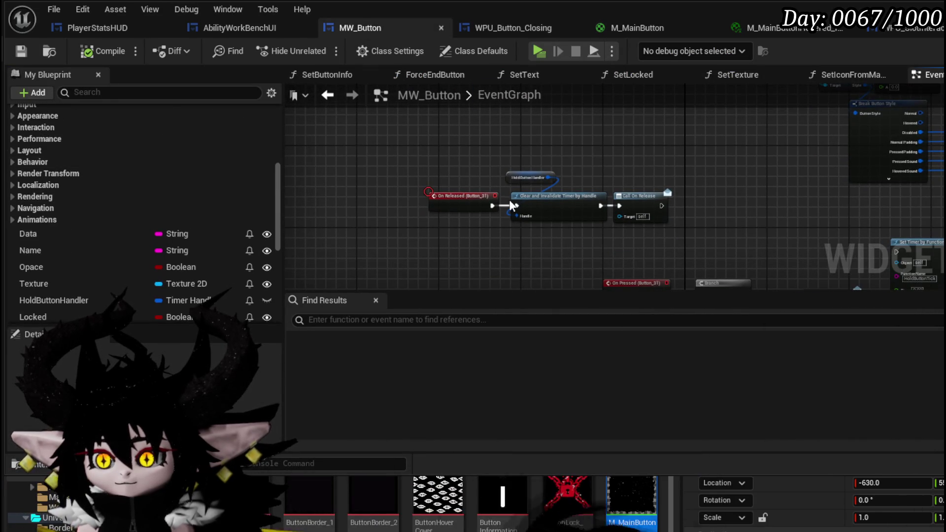
scroll(509, 199, "down", 4)
scroll(502, 197, "up", 8)
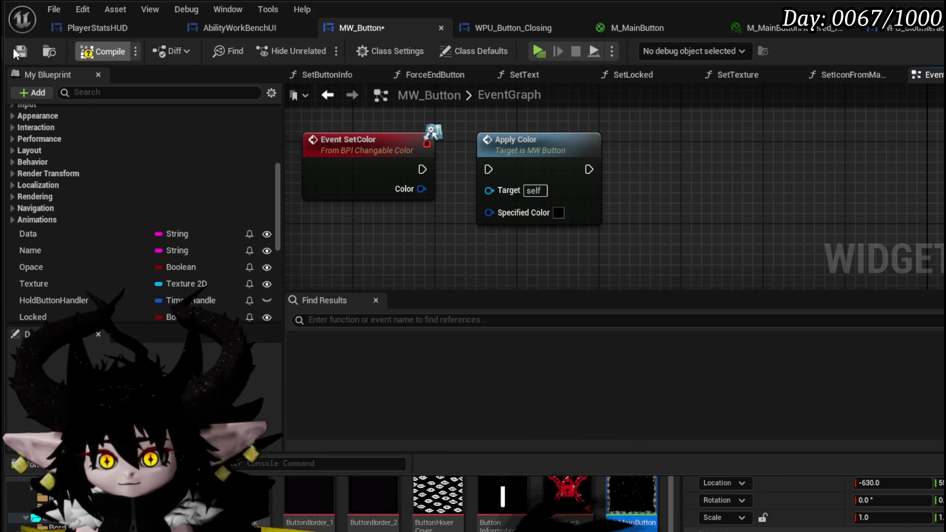
key("F7")
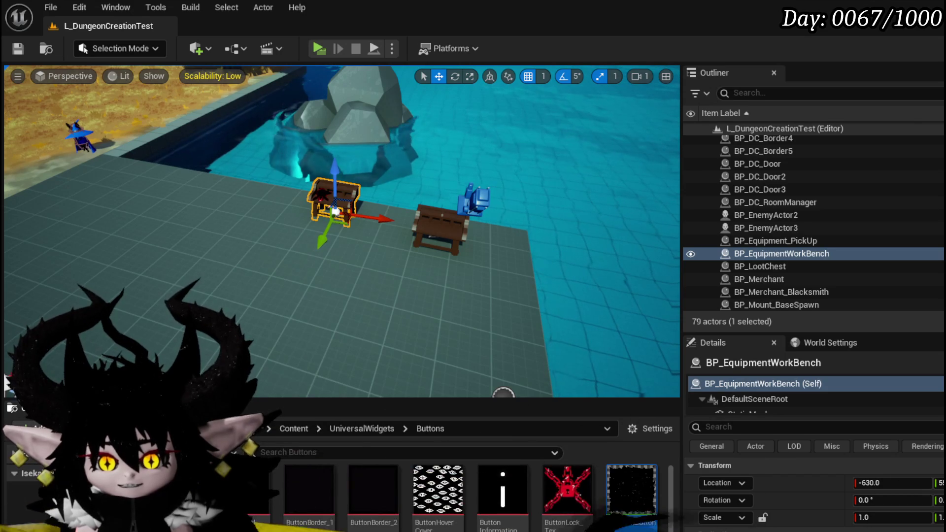
Open AbilityWorkBenchUI, then WP_CardCreation from its Designer, and select UniformGridPanel_Special
double_click(439, 488)
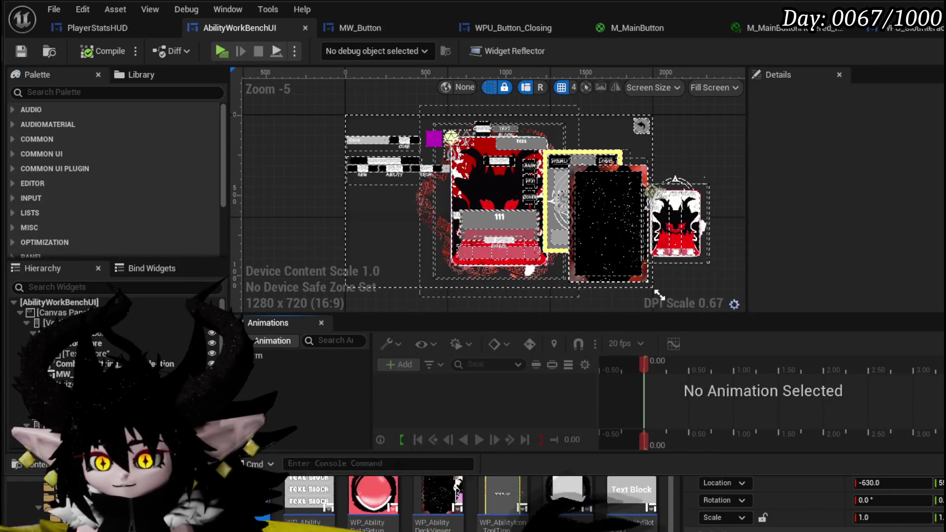
key("ctrl+shift+g")
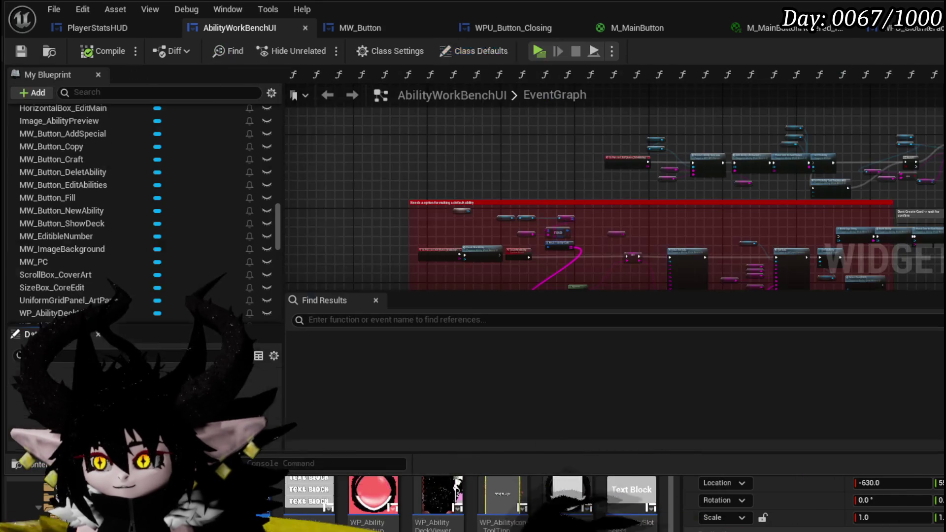
key("ctrl+shift+d")
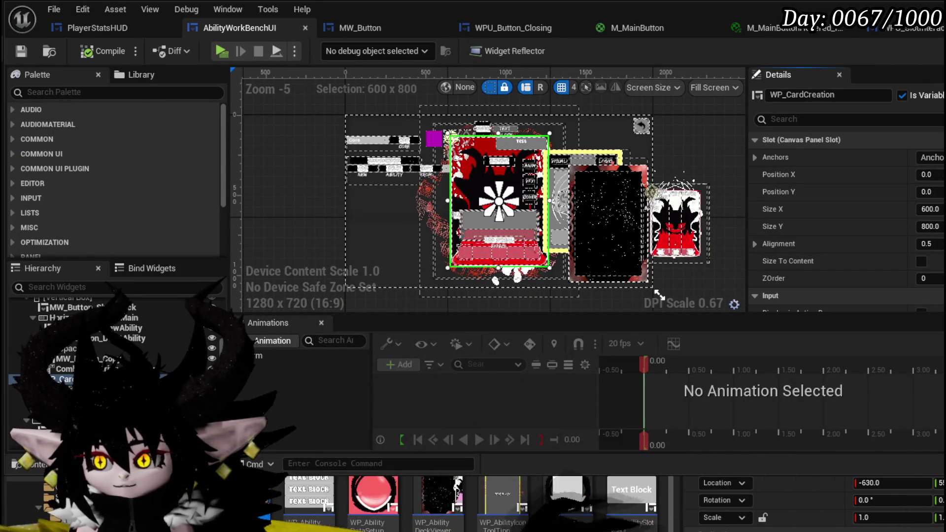
double_click(499, 201)
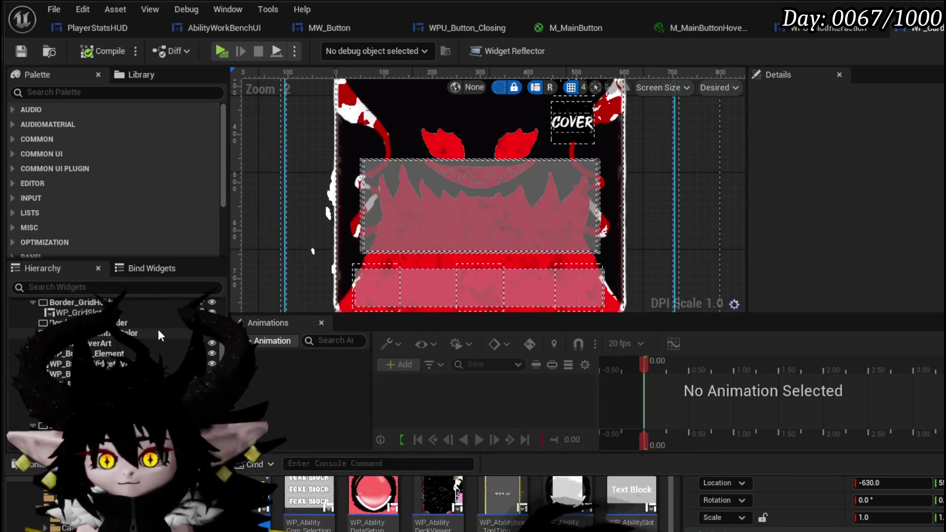
scroll(158, 329, "down", 3)
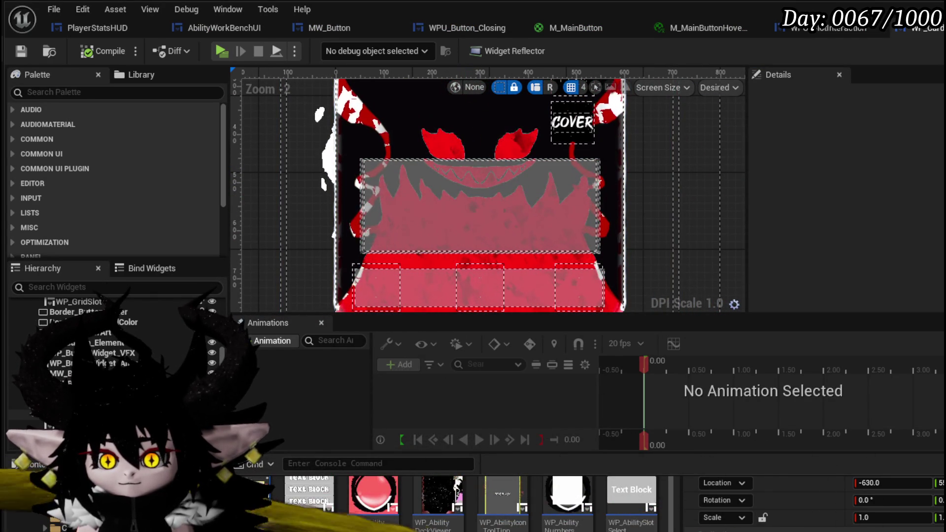
left_click(480, 235)
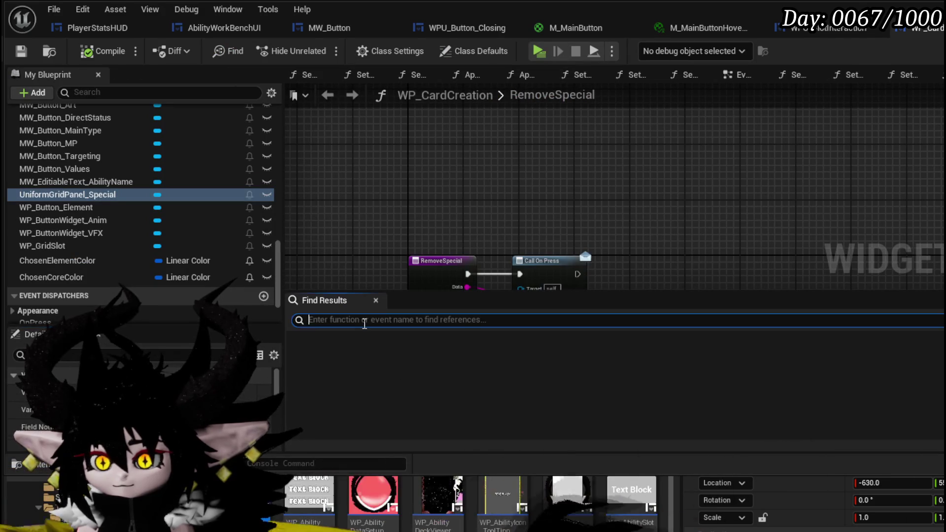
Locate AddSpecialButton via Find Results and open its function graph
type("Special")
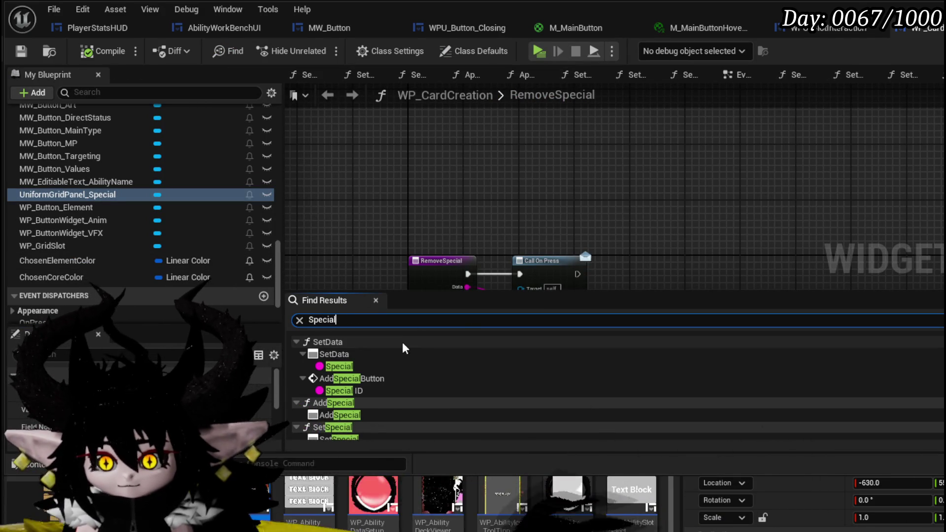
double_click(358, 356)
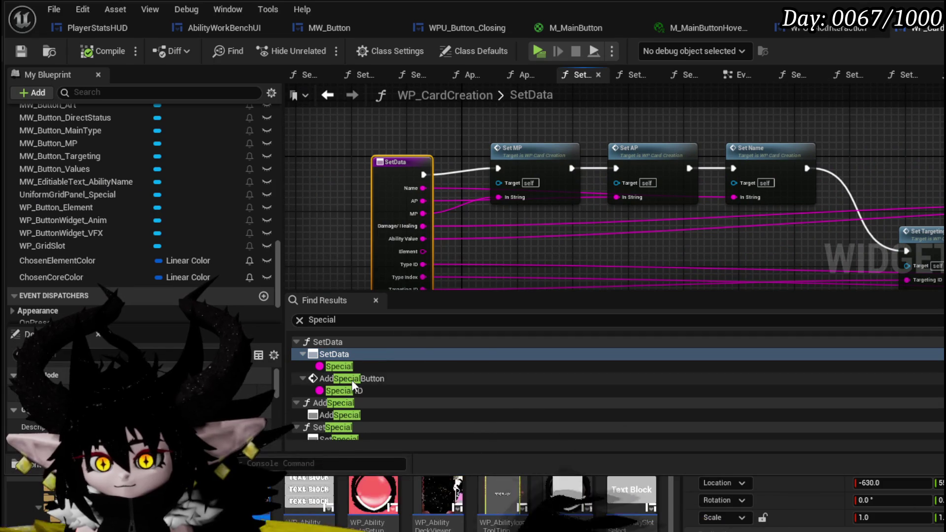
double_click(352, 378)
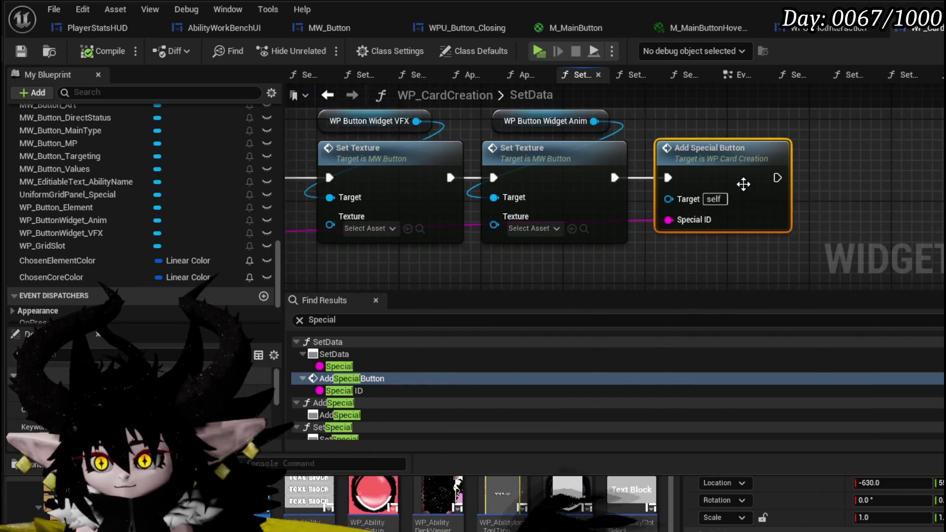
double_click(718, 243)
left_click_drag(645, 197, 757, 250)
scroll(757, 250, "up", 3)
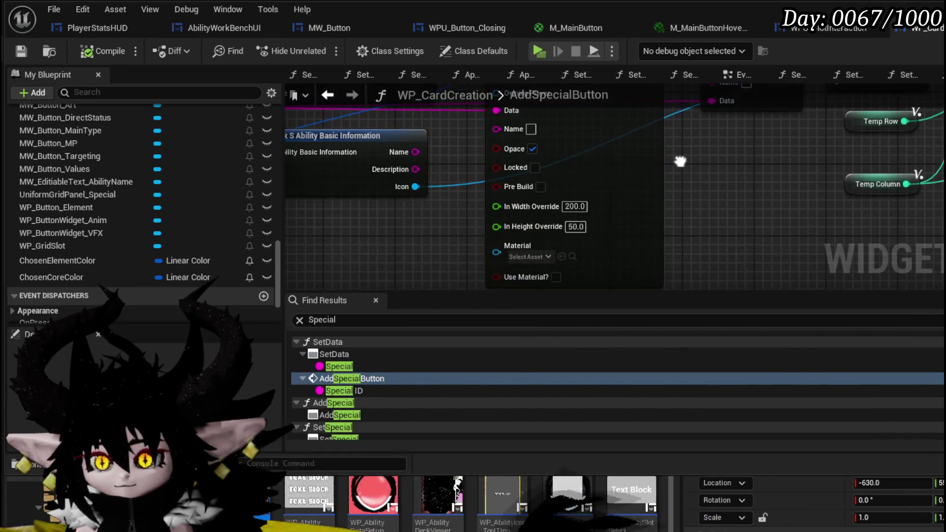
scroll(594, 210, "up", 1)
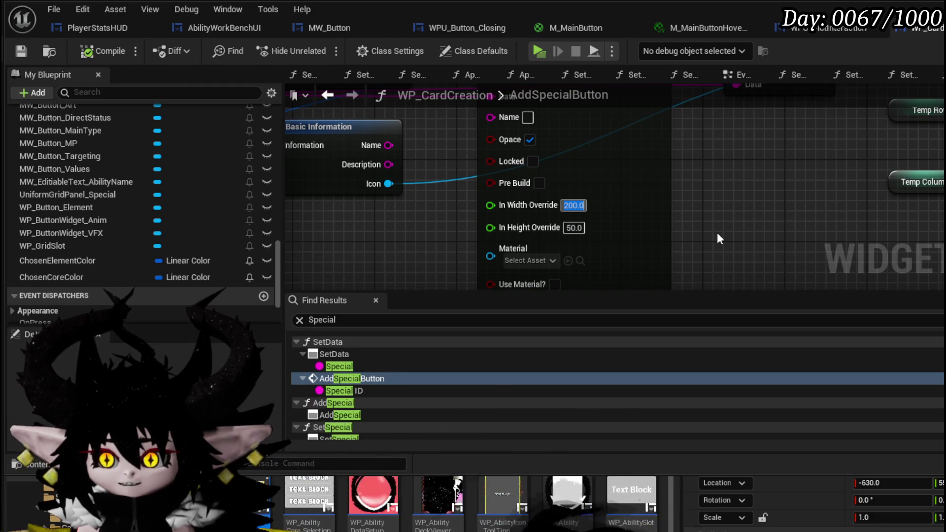
Set In Width Override to 50 and compile WP_CardCreation
type("50")
key("Return")
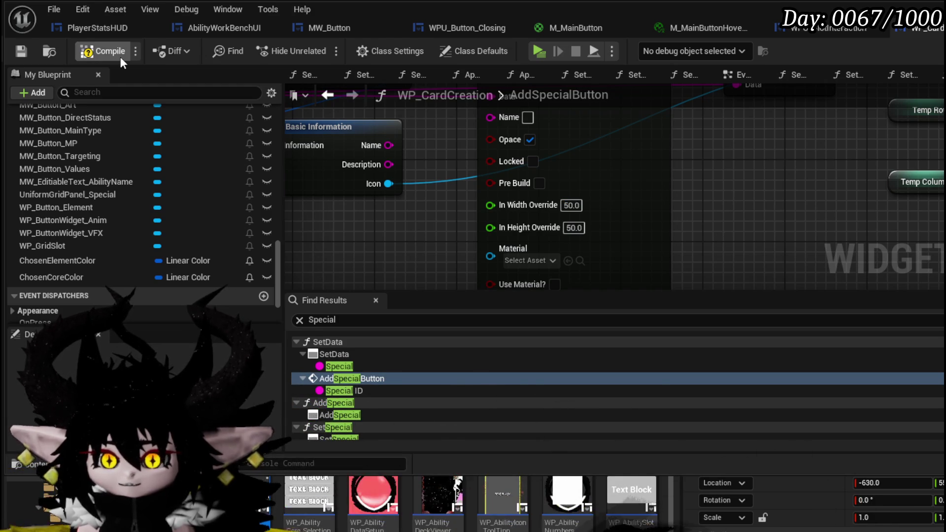
left_click(21, 51)
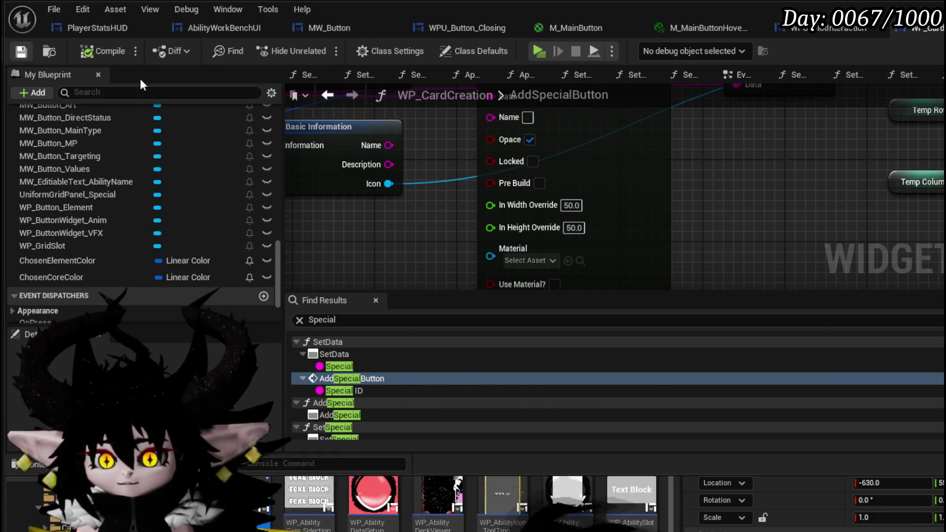
mouse_move(763, 239)
left_mouse_down()
mouse_move(744, 211)
mouse_move(734, 286)
mouse_move(736, 227)
left_mouse_up()
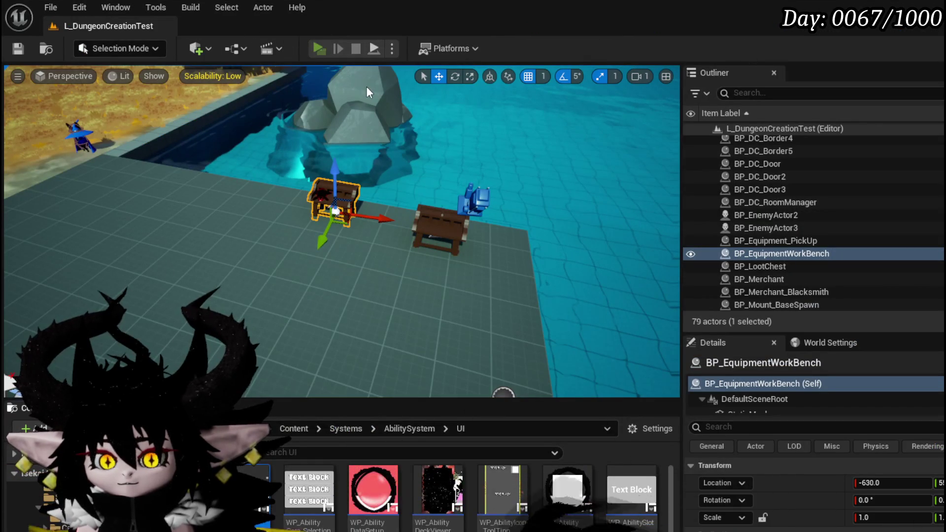
Launch the play preview, open a core's Main Attack card at the workbench, and read its type and element tooltips
key("alt+p")
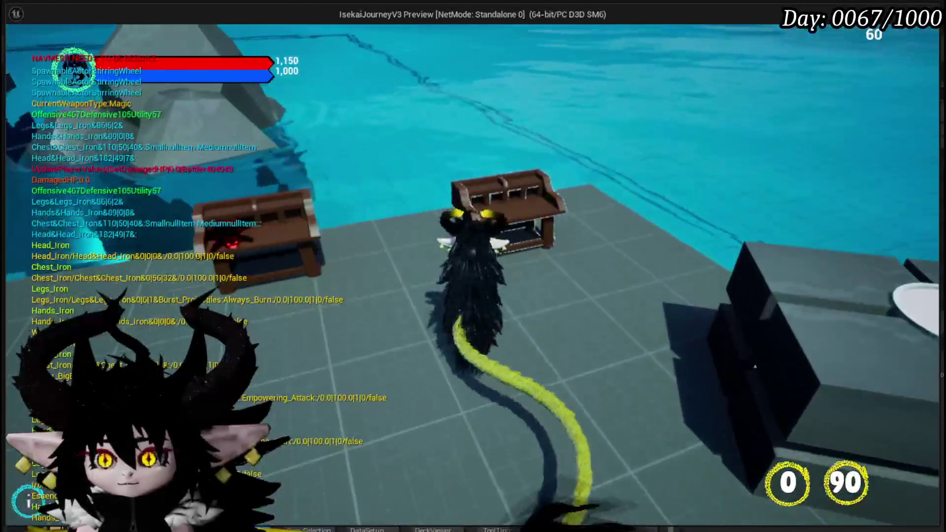
key("e")
left_click(129, 35)
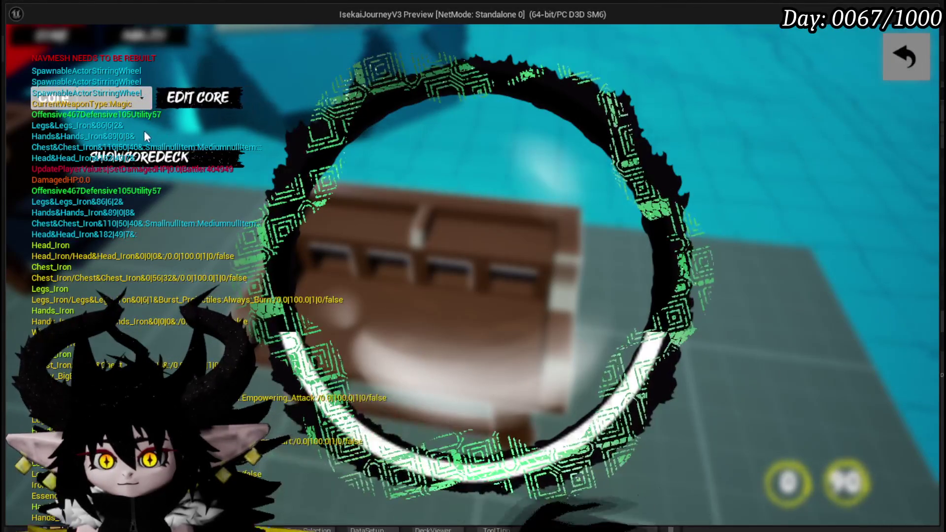
left_click(120, 102)
left_click(119, 126)
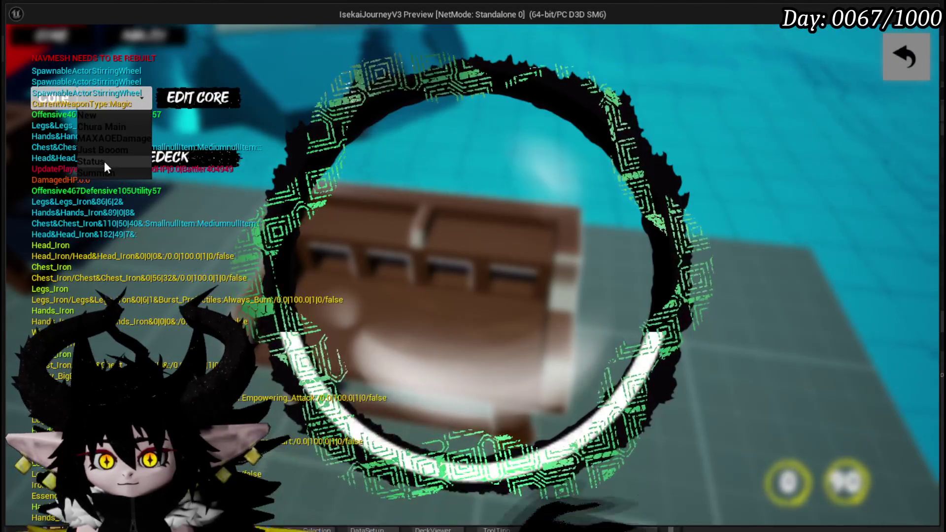
left_click(105, 161)
left_click(444, 165)
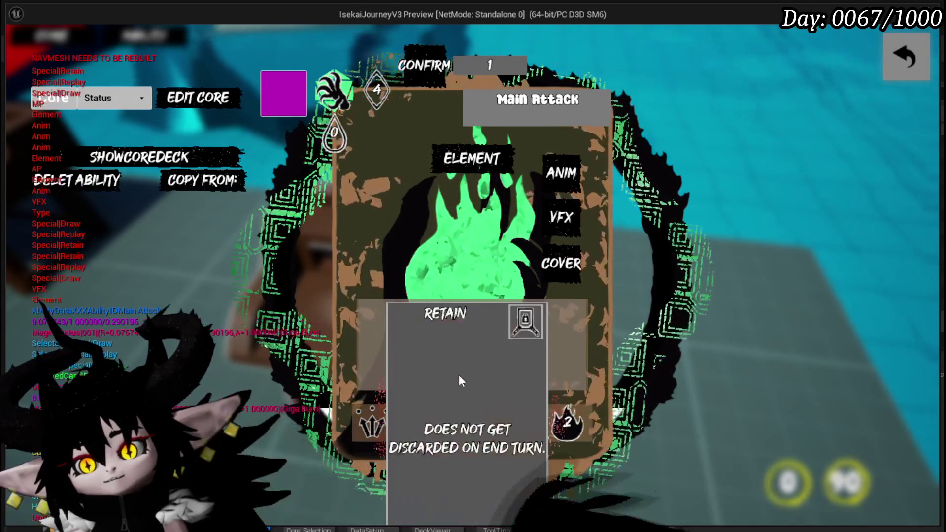
mouse_move(585, 422)
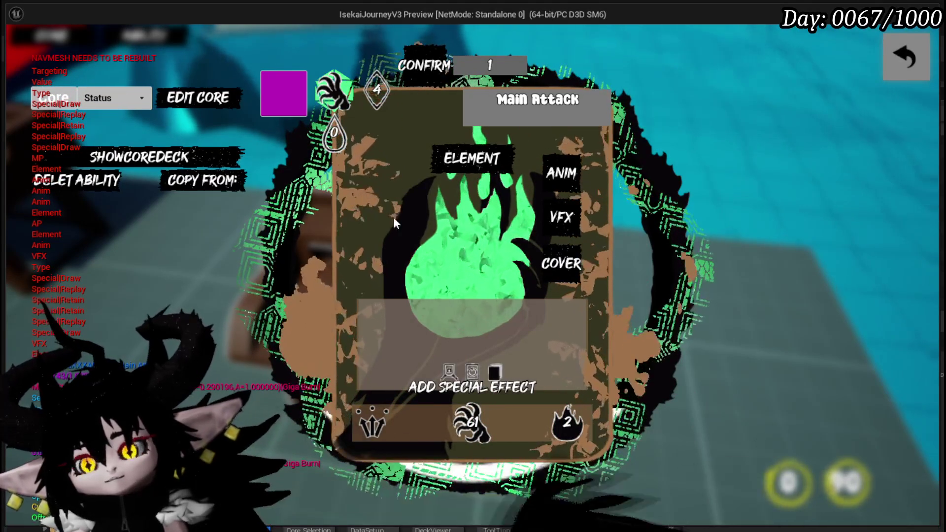
mouse_move(436, 154)
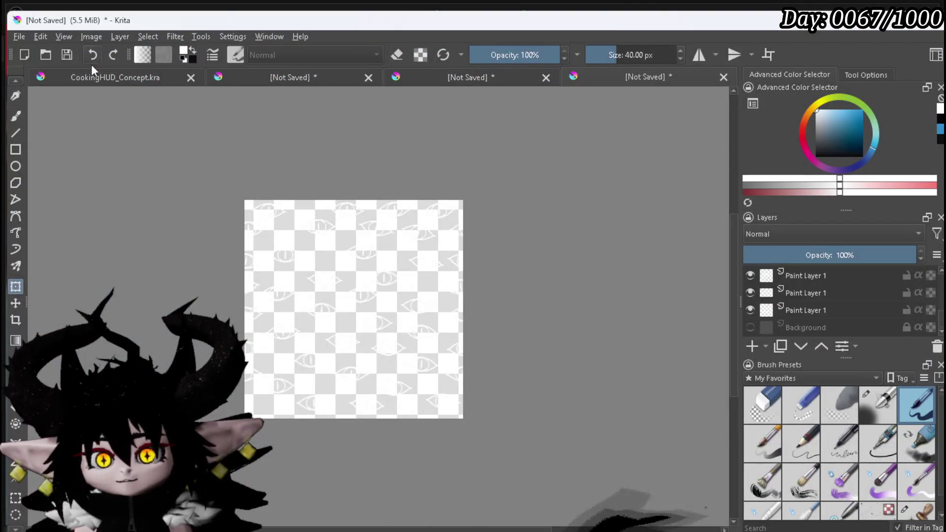
In CookingHUD_Concept.kra, hide the Group 68 sketch linework and the black frame layer
left_click(94, 72)
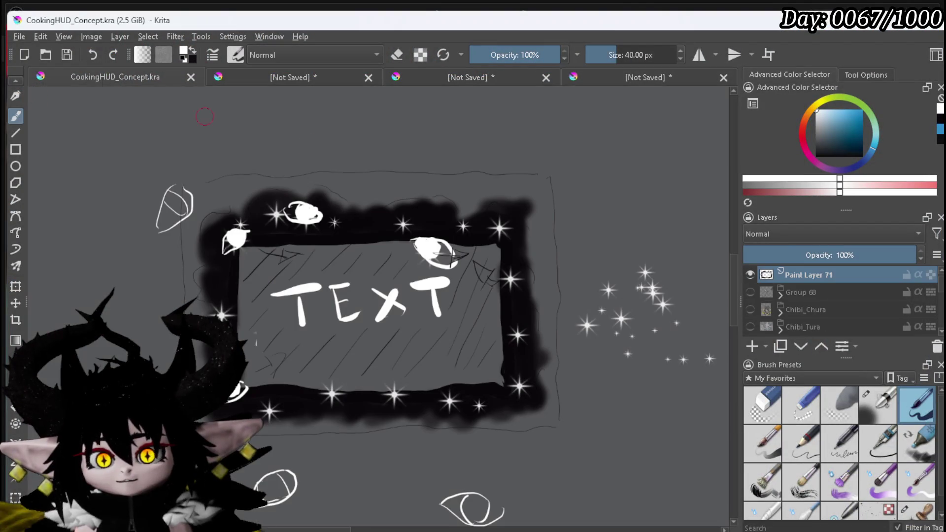
left_click(752, 291)
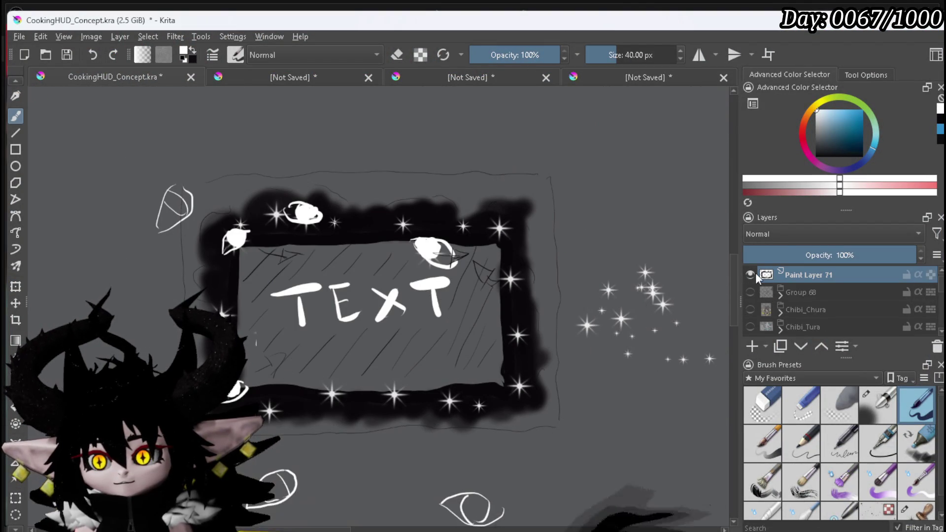
left_click(750, 274)
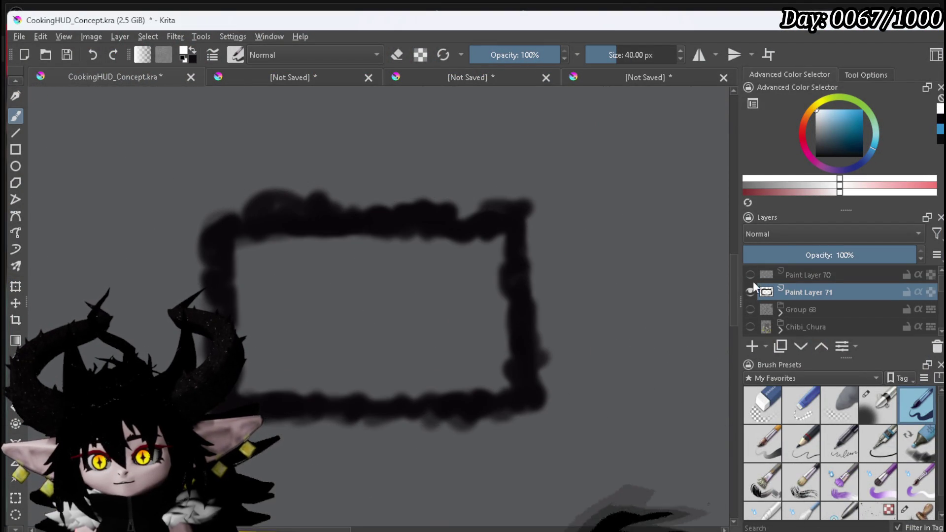
left_click(750, 292)
left_click(802, 274)
left_click(750, 275)
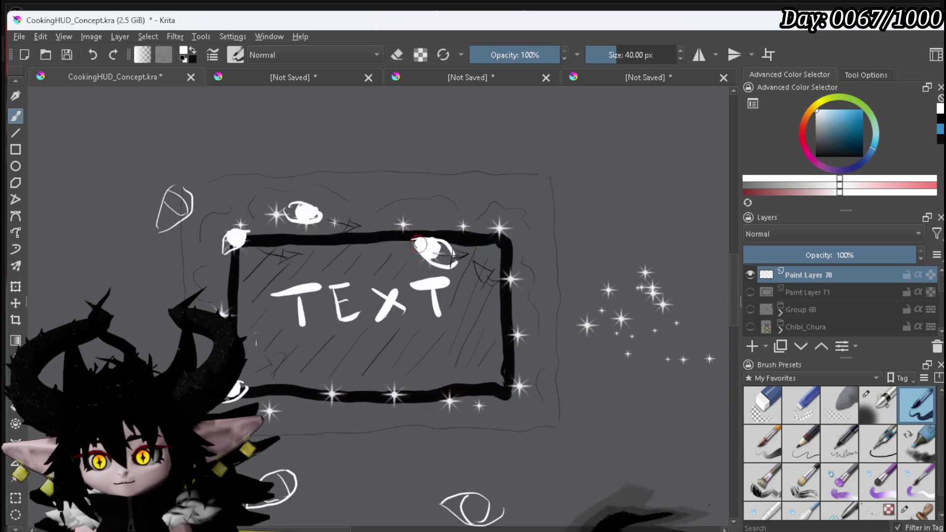
Hide the white OHP sketches on Paint Layer 70 and show the Chibi_Chura drawing
scroll(567, 262, "down", 5)
scroll(493, 99, "up", 5)
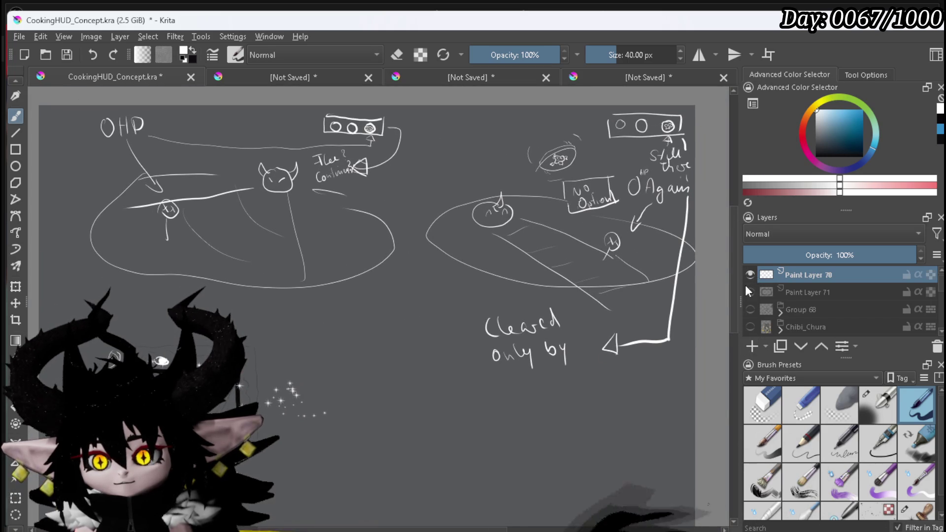
left_click(750, 275)
left_click(750, 275)
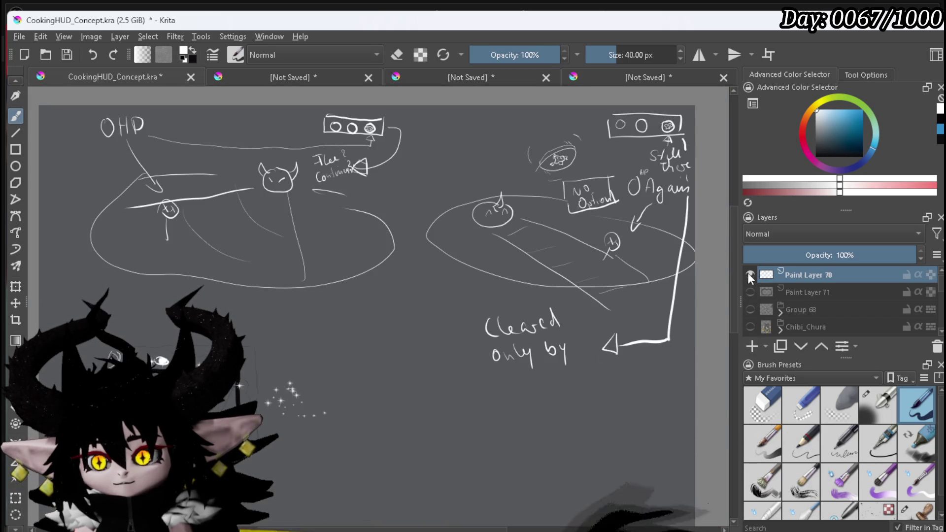
left_click(749, 275)
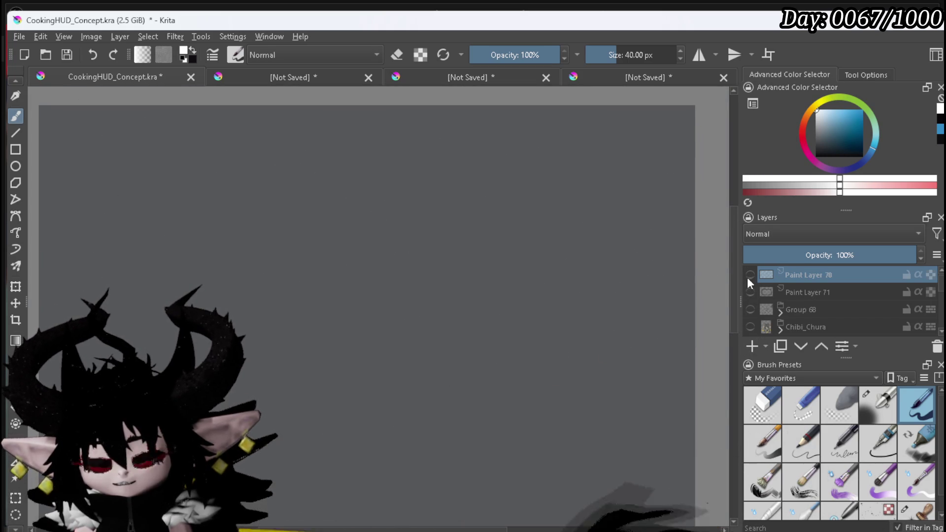
scroll(747, 278, "down", 2)
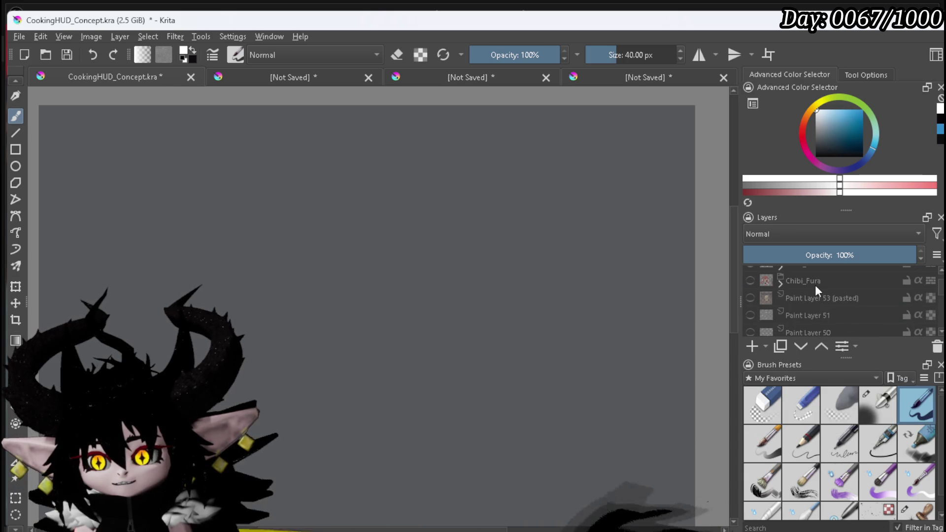
scroll(815, 285, "up", 2)
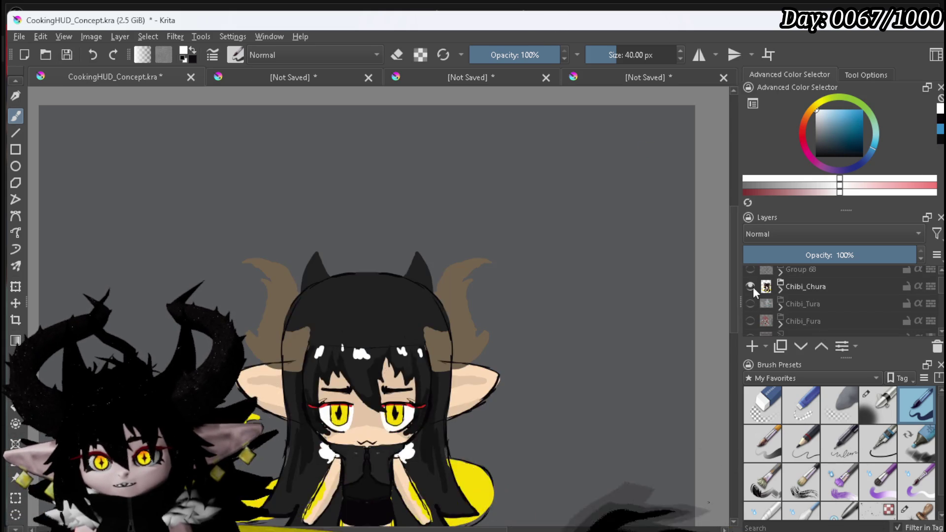
left_click(750, 321)
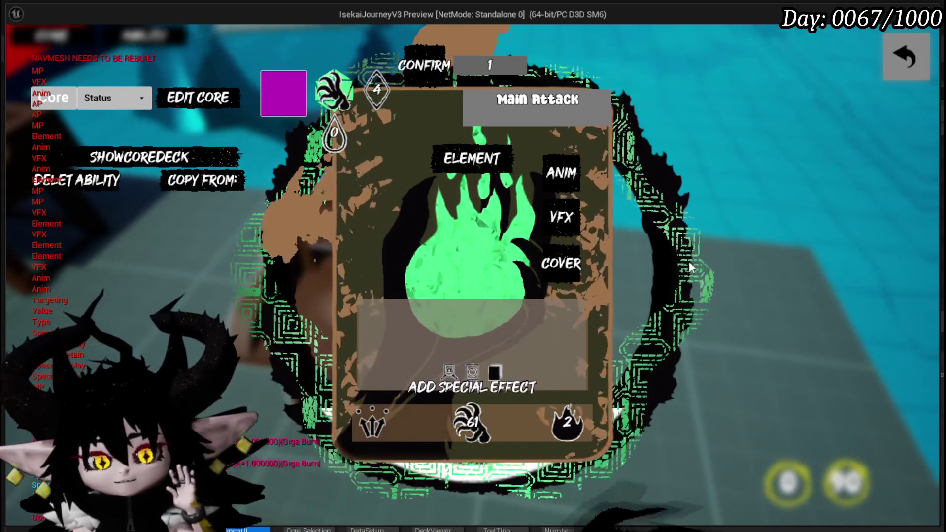
mouse_move(516, 170)
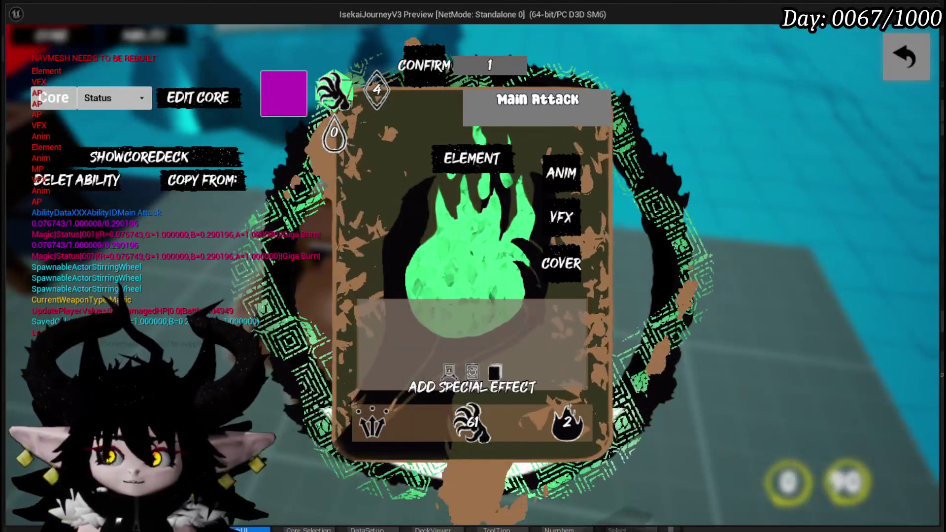
Close the ability card editor, run the character across the field, and pause the game
left_click(917, 58)
key("w")
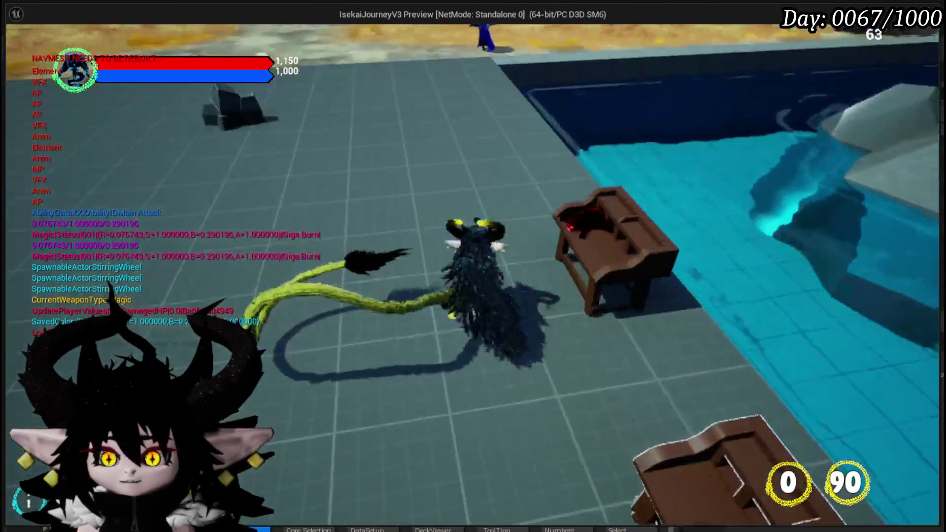
key("w")
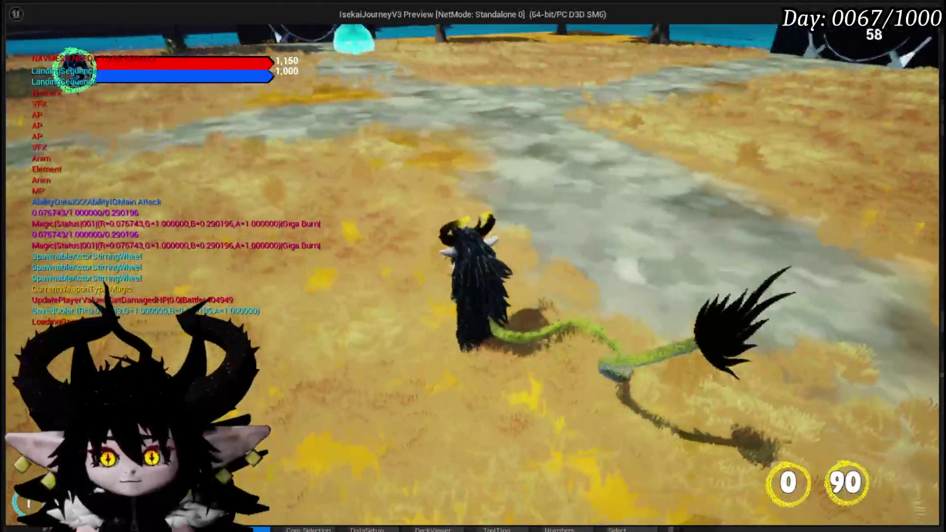
key("Escape")
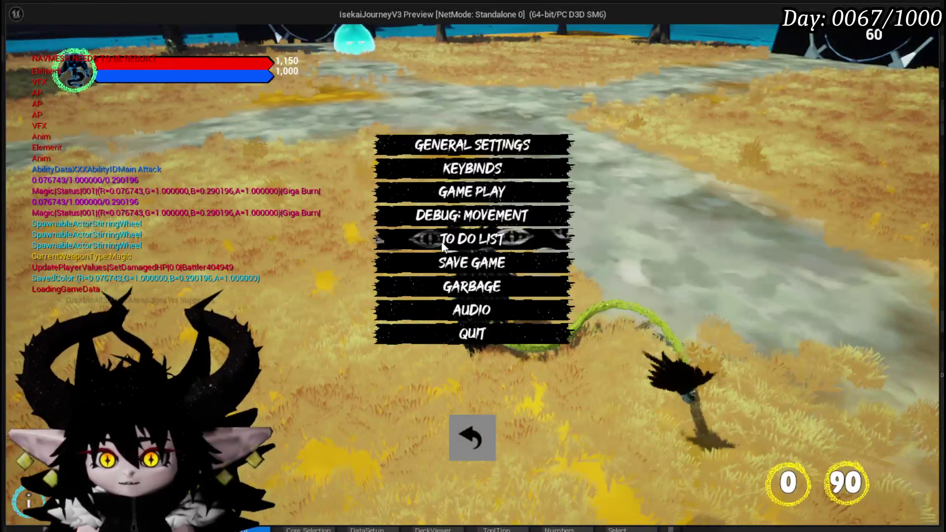
Open the game's To Do List and scroll through its entries
left_click(442, 245)
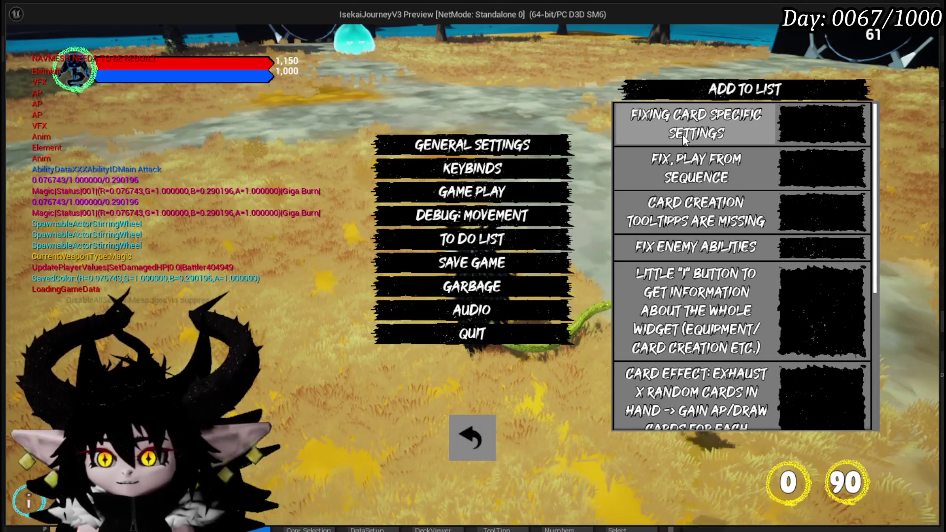
scroll(682, 134, "down", 1)
scroll(682, 134, "down", 5)
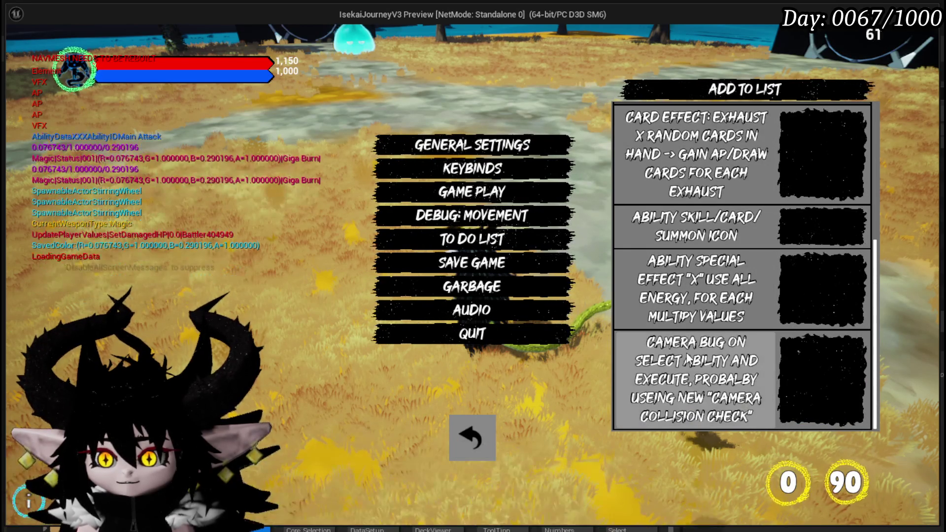
scroll(728, 362, "up", 3)
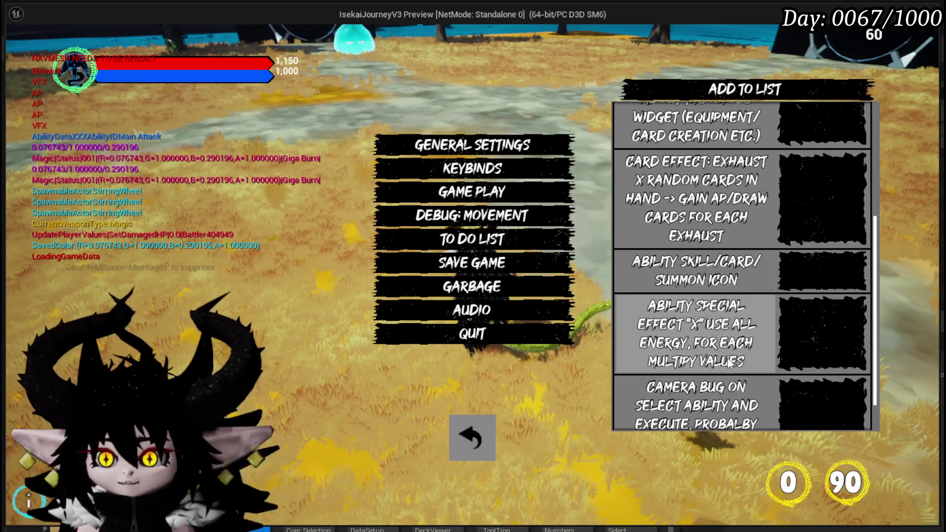
scroll(729, 363, "up", 1)
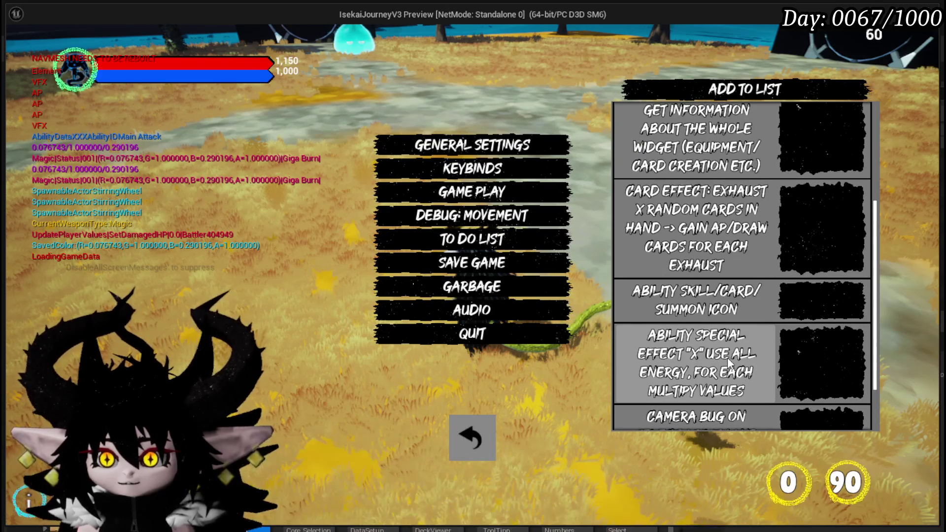
scroll(727, 357, "up", 3)
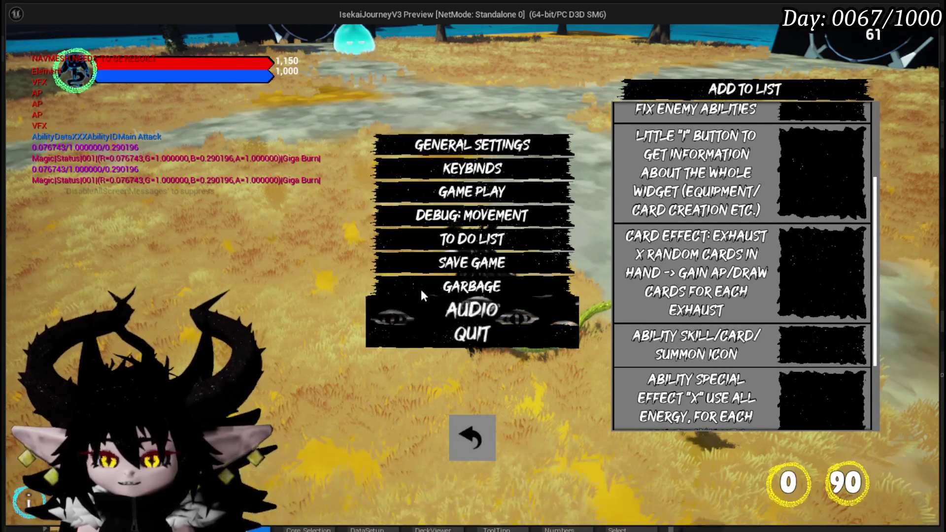
Resume play and run across the field and stone platform to the black chest
left_click(477, 439)
key("w")
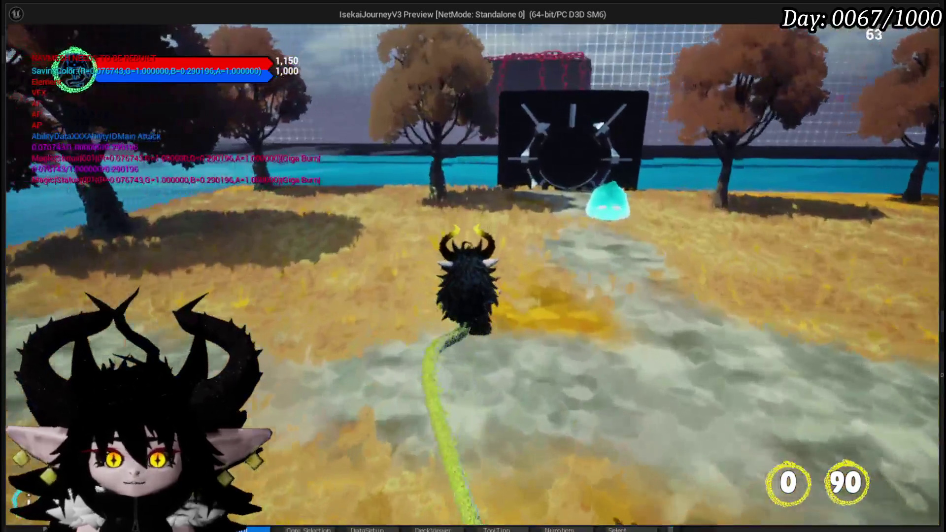
key("w")
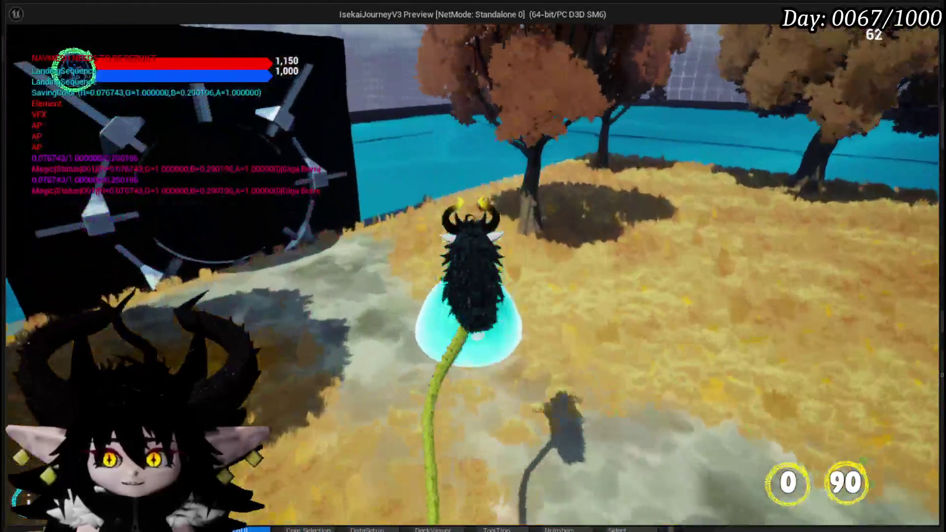
key("w")
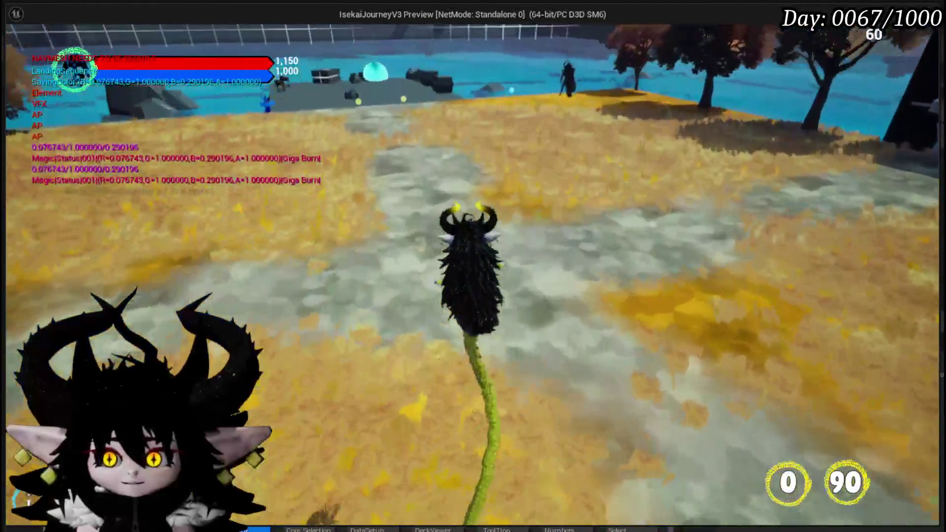
key("w")
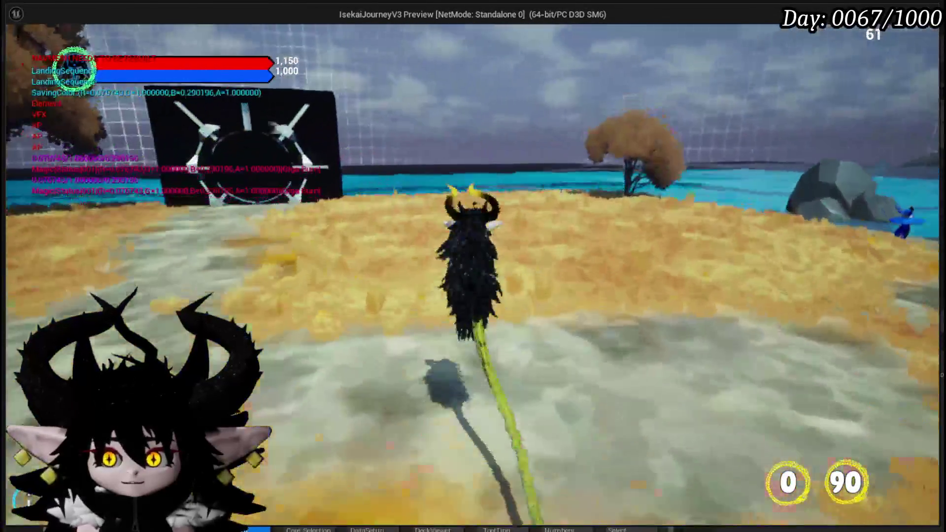
key("w")
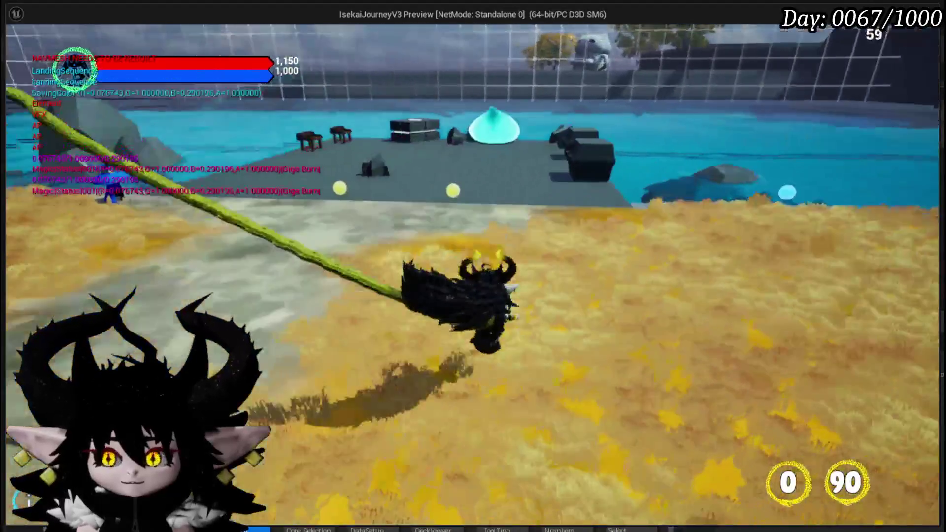
key("w")
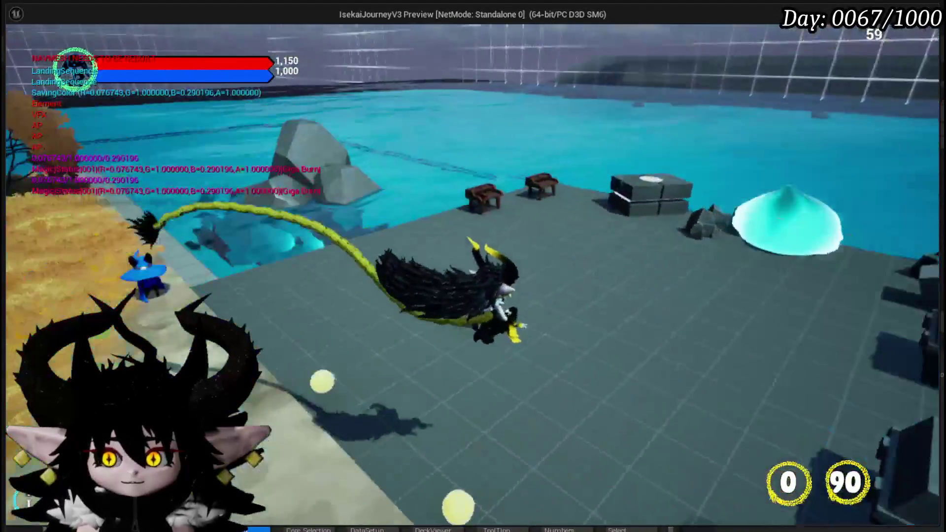
key("w")
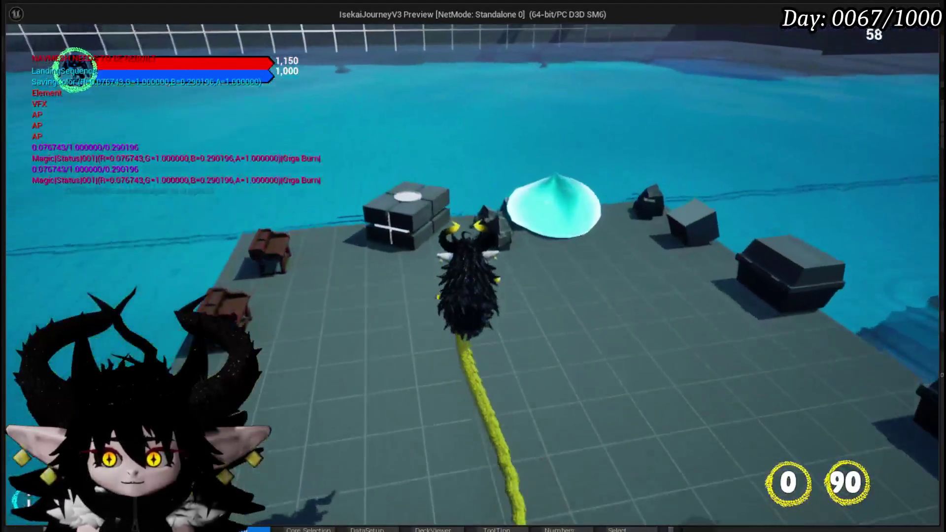
key("w")
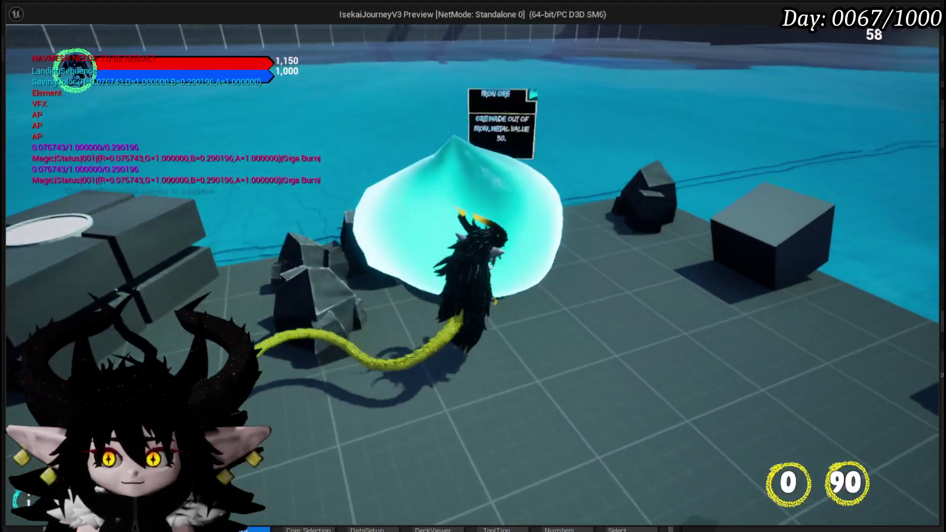
key("w")
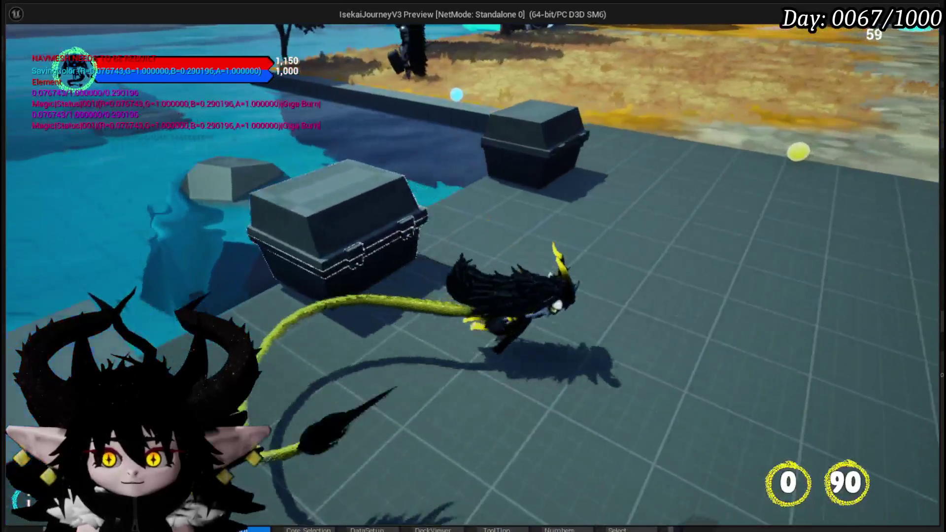
Open the chest's loot, move the eye-like item, check item tooltips, then close the loot window
key("e")
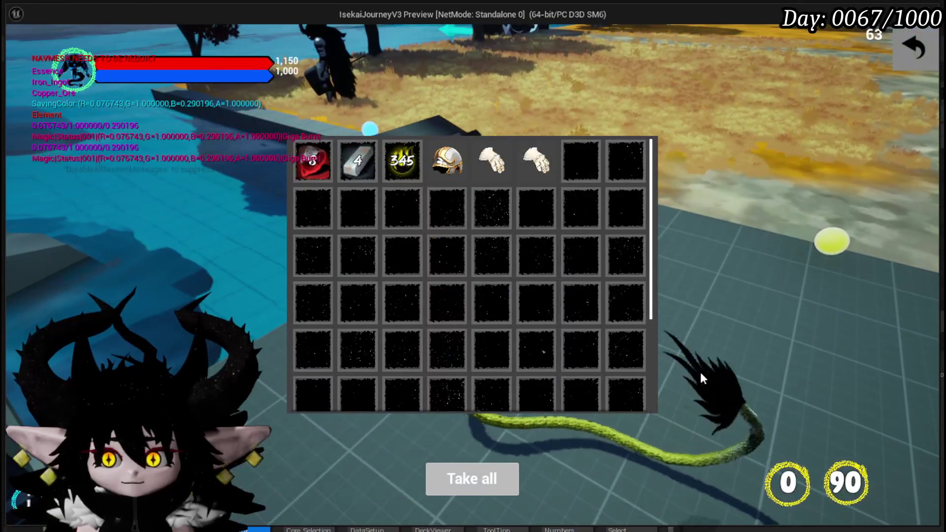
mouse_move(480, 256)
left_mouse_down()
mouse_move(416, 262)
mouse_move(386, 303)
mouse_move(424, 308)
mouse_move(498, 401)
mouse_move(507, 477)
mouse_move(625, 394)
left_mouse_up()
mouse_move(350, 160)
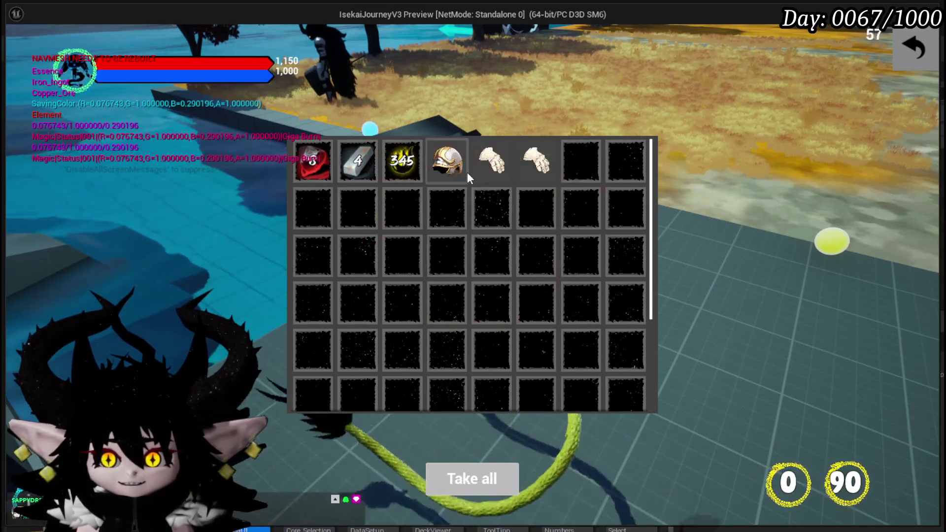
mouse_move(413, 172)
mouse_move(458, 170)
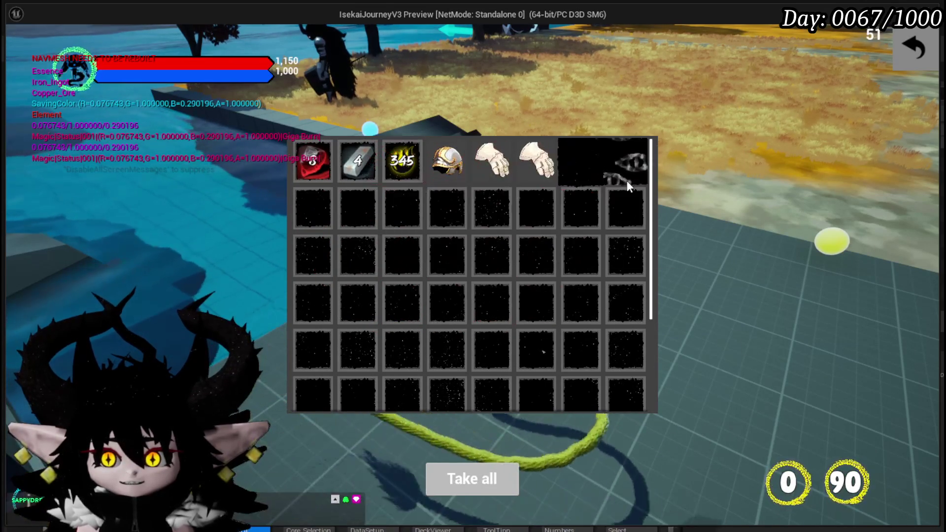
mouse_move(518, 173)
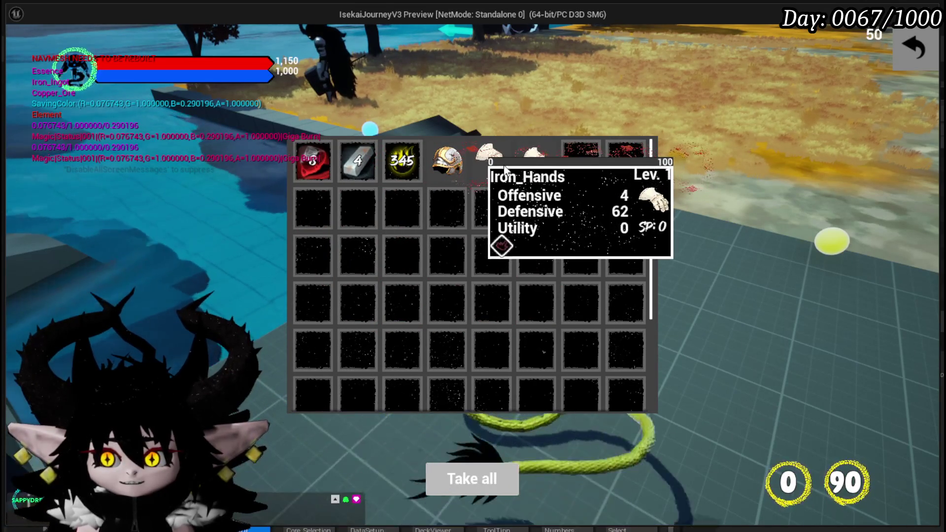
left_click(902, 59)
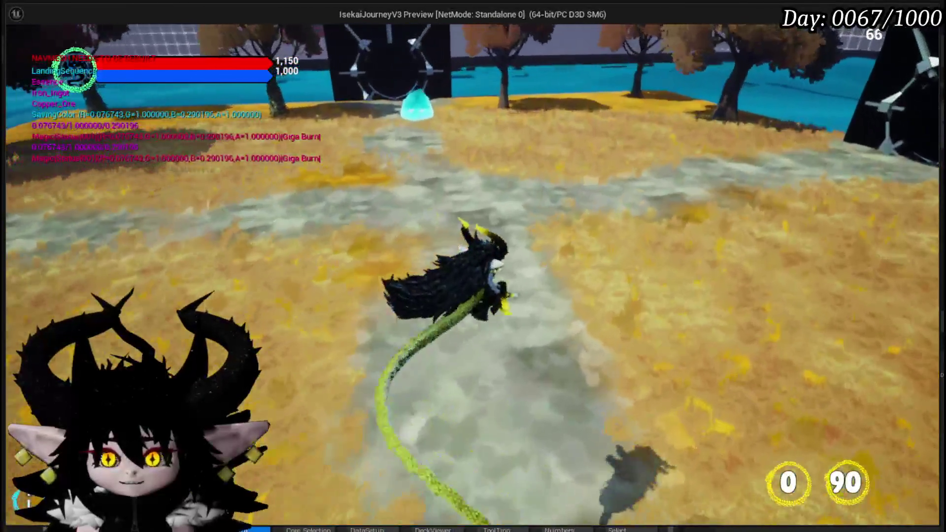
Stop the play preview, look inside the EquipmentToolTipp folder, then go back to EquipmentSystem/UI
key("Escape")
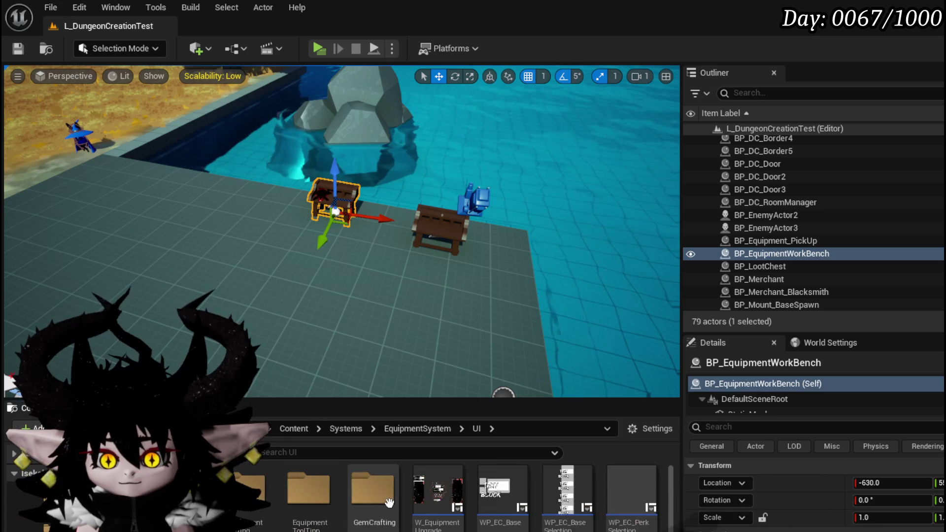
scroll(645, 523, "down", 2)
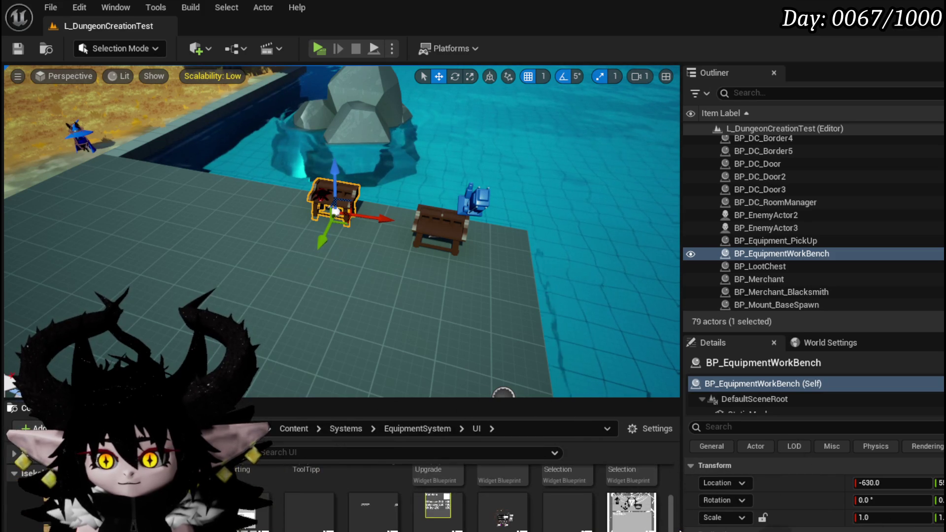
scroll(468, 498, "down", 1)
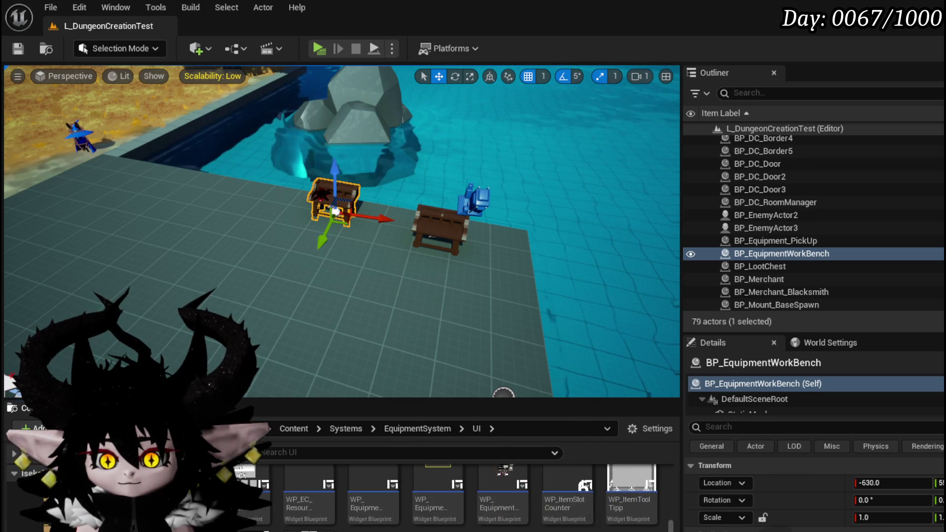
scroll(468, 498, "up", 1)
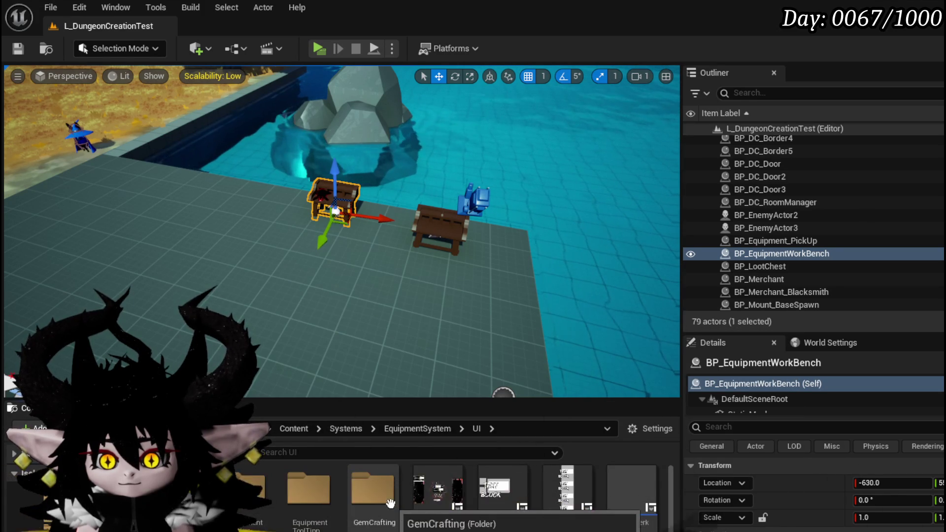
double_click(321, 496)
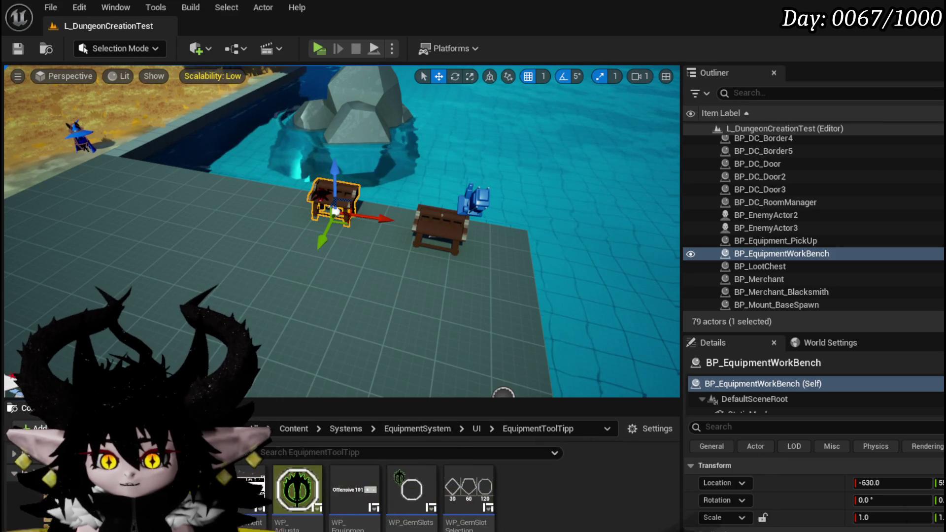
key("alt+Left")
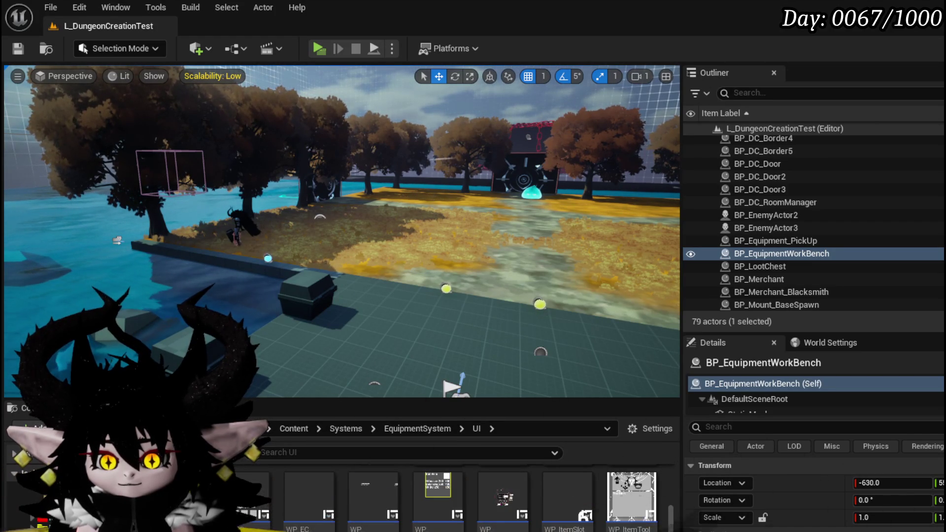
Show the PlayerValuesSystem UI assets and open PlayerStatsHUD's FillEquipmentBox function graph
left_click(49, 488)
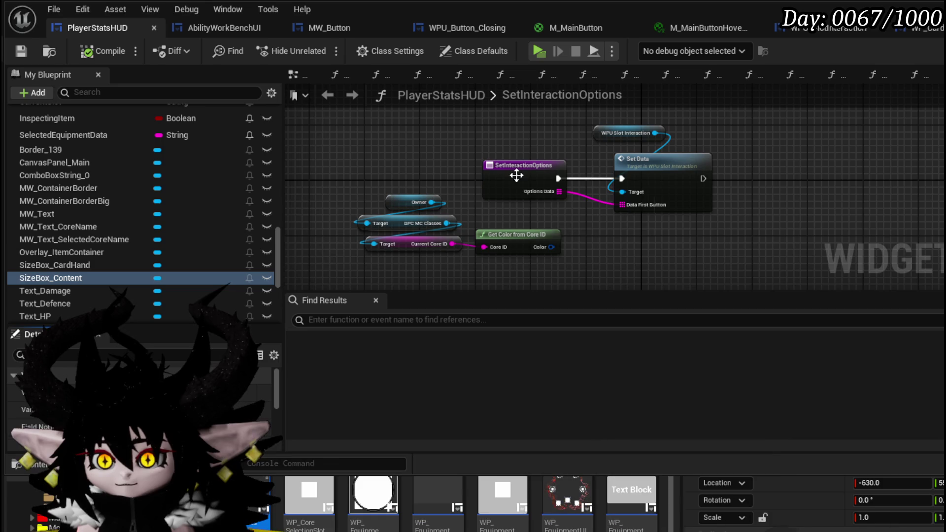
scroll(182, 202, "up", 5)
scroll(181, 194, "up", 5)
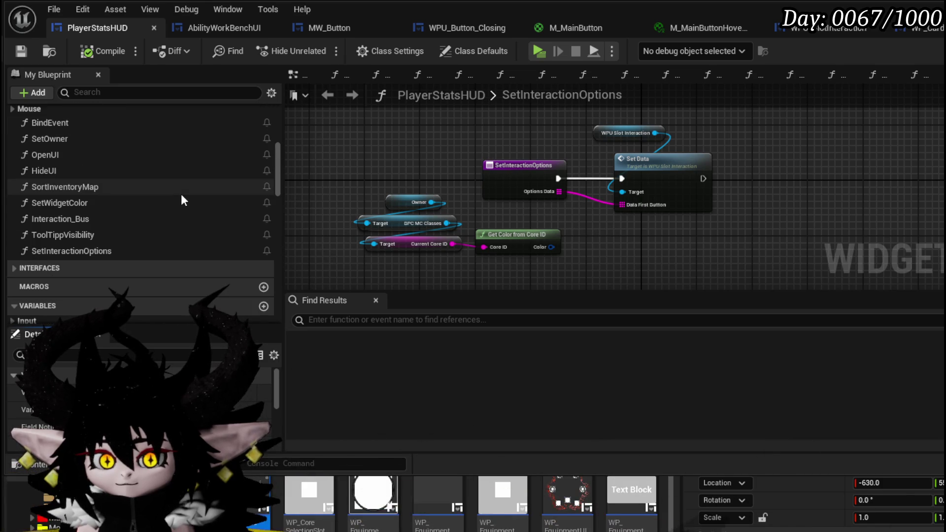
scroll(99, 219, "up", 2)
scroll(98, 220, "up", 3)
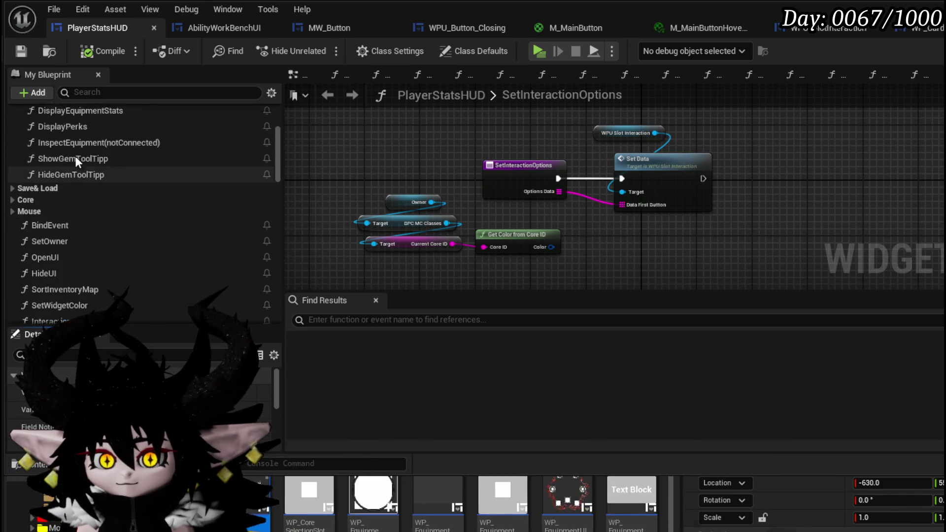
double_click(76, 163)
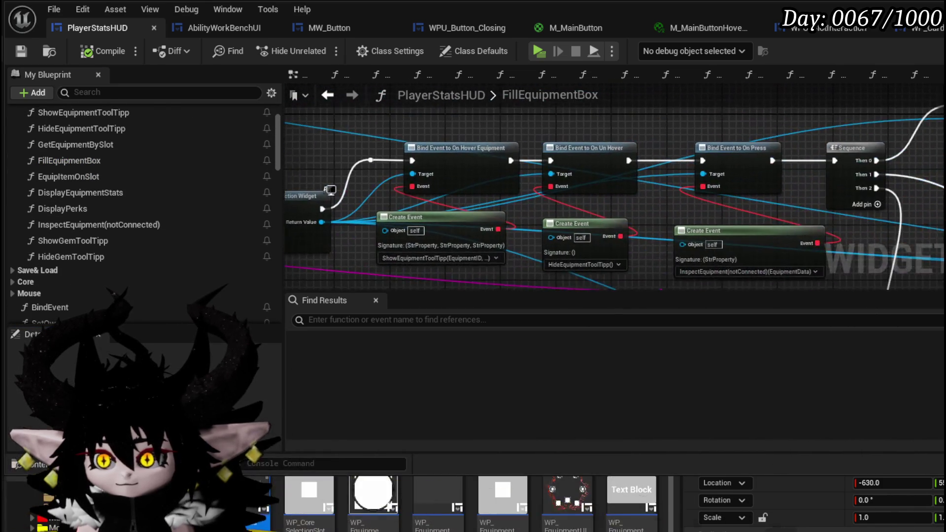
Open the AddEquipmentFromInventoryBySlot function and locate the WP_EquipmentSlot asset
left_click(813, 165)
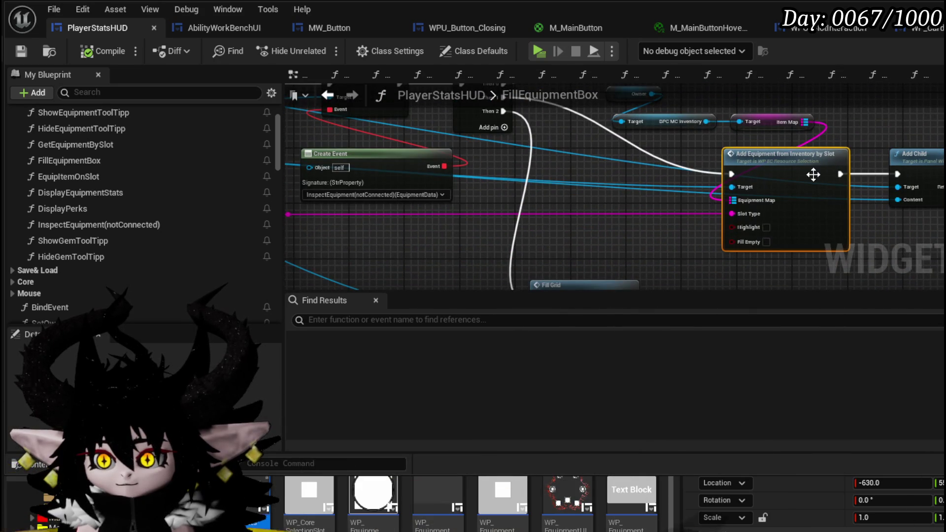
double_click(739, 157)
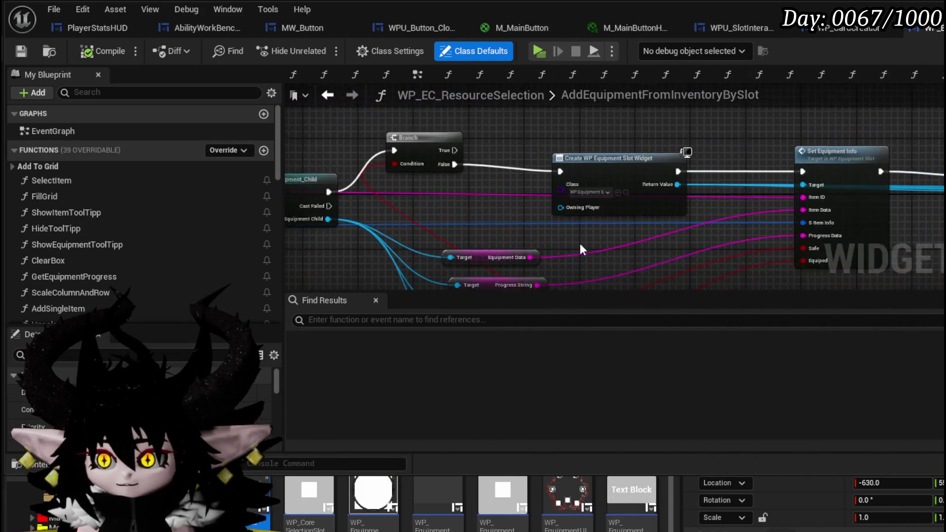
scroll(623, 167, "up", 3)
left_click(643, 170)
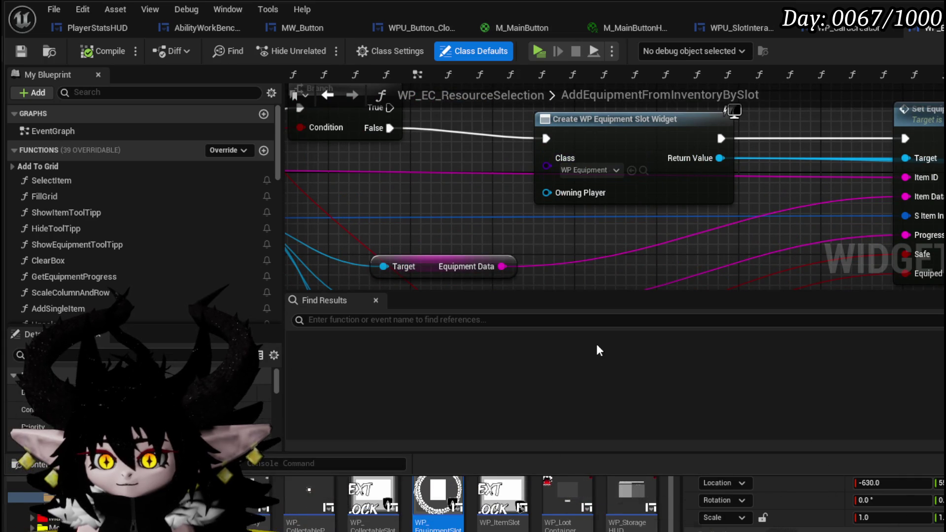
Open WP_EquipmentSlot in the Designer and select its MW_Button and Border widgets
double_click(439, 488)
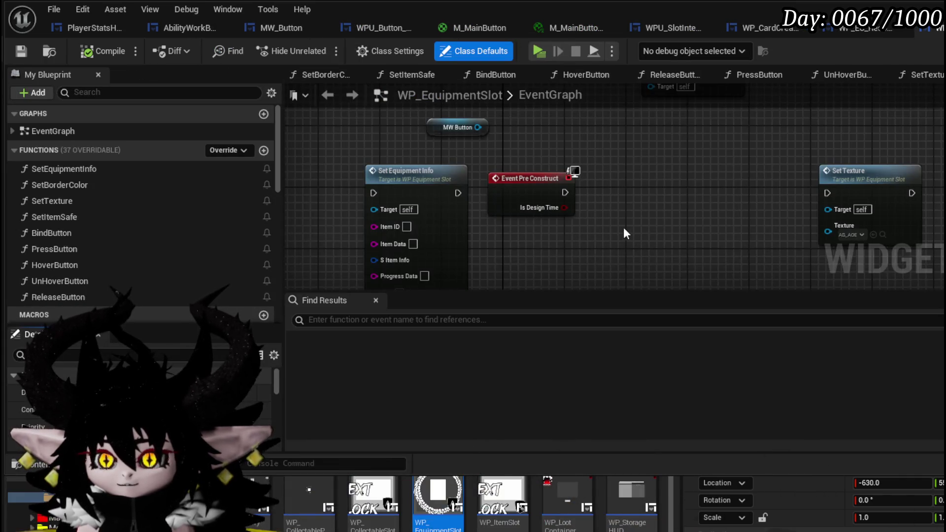
scroll(583, 252, "down", 3)
scroll(569, 218, "up", 4)
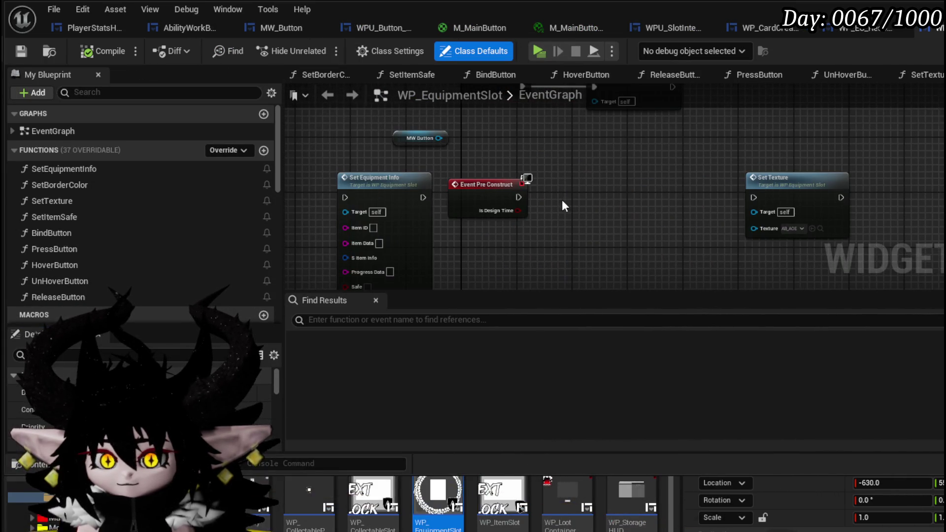
key("alt+Left")
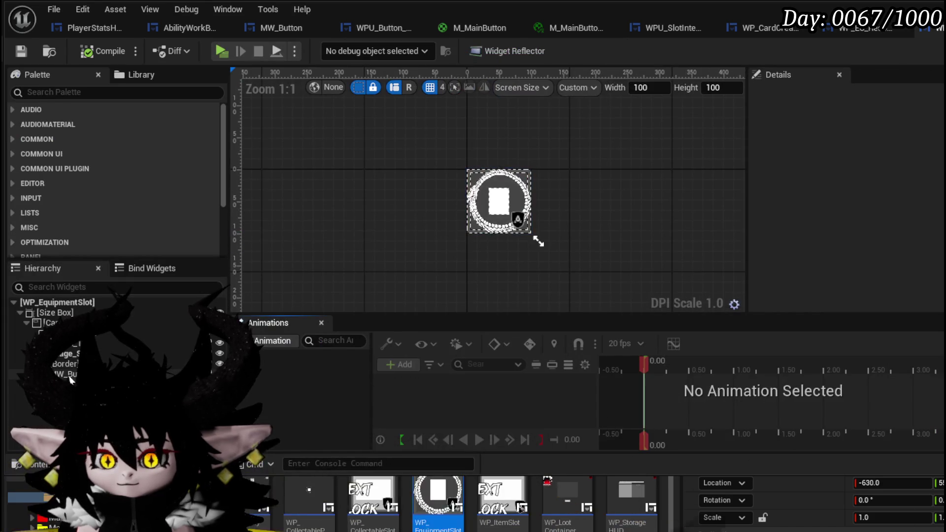
left_click(537, 241)
scroll(817, 217, "down", 15)
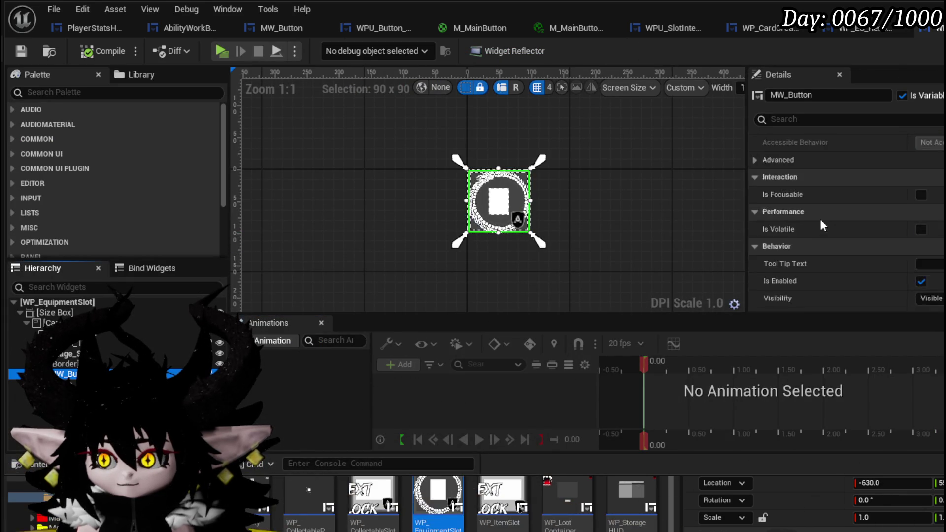
scroll(821, 220, "down", 5)
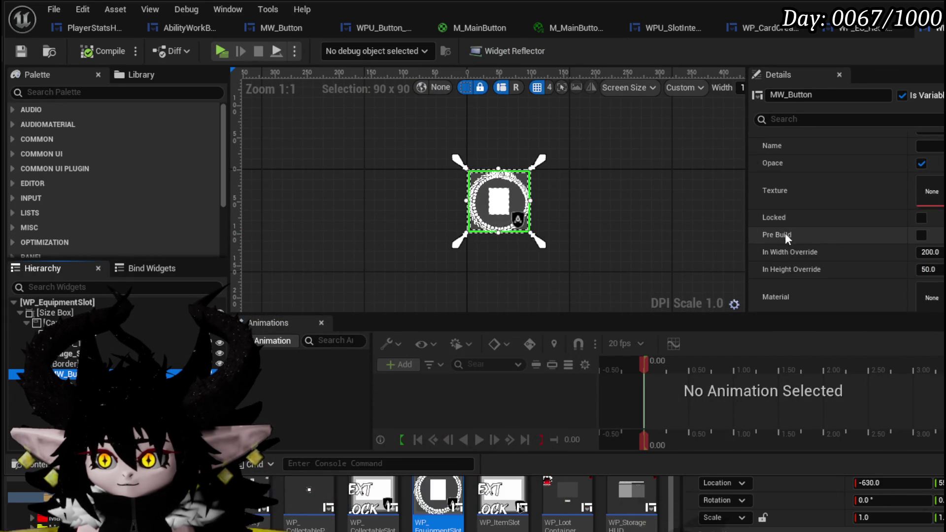
scroll(823, 222, "up", 4)
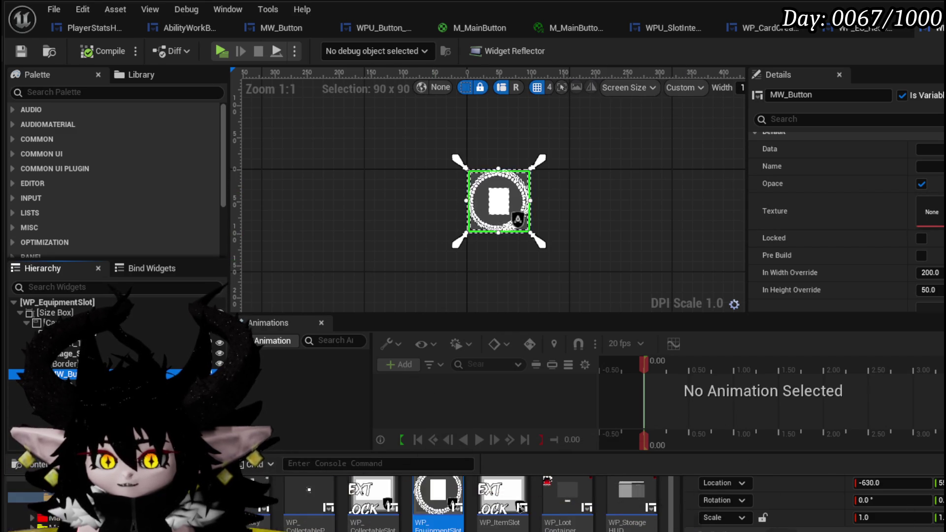
left_click(66, 363)
scroll(806, 241, "up", 10)
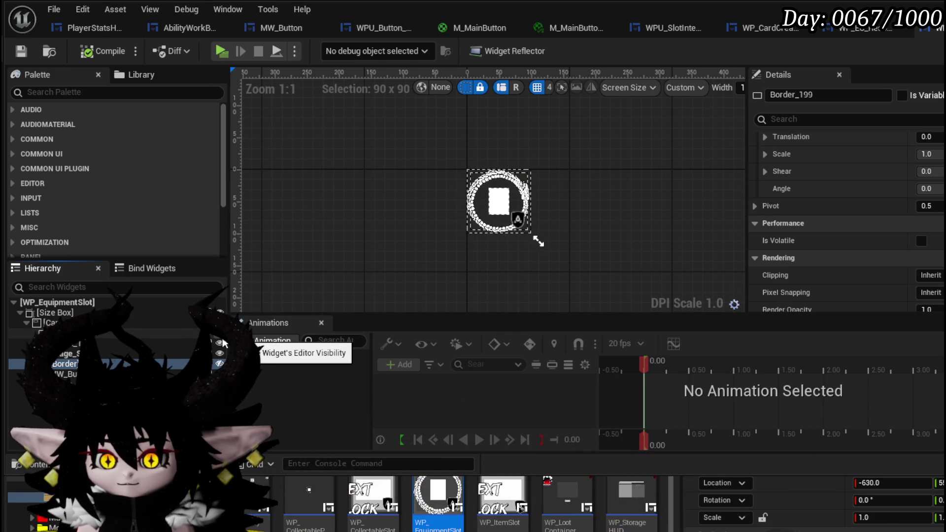
Set Border_199's visibility to Collapsed and compile the WP_EquipmentSlot widget blueprint
left_click(173, 343)
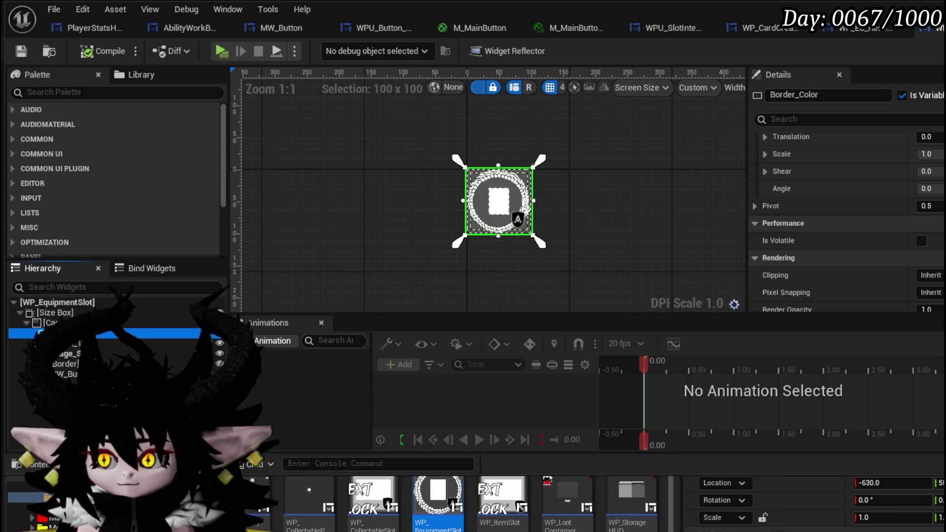
scroll(847, 222, "up", 3)
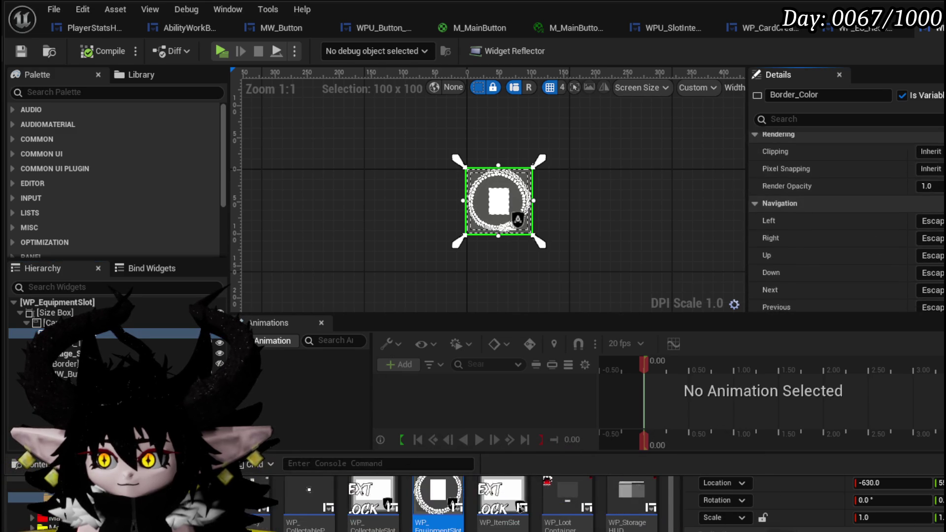
scroll(848, 222, "down", 1)
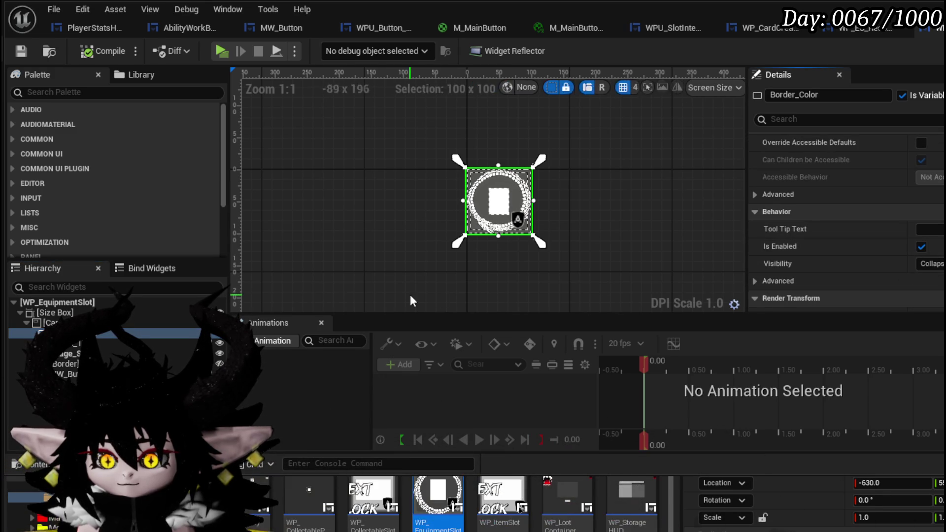
left_click(930, 263)
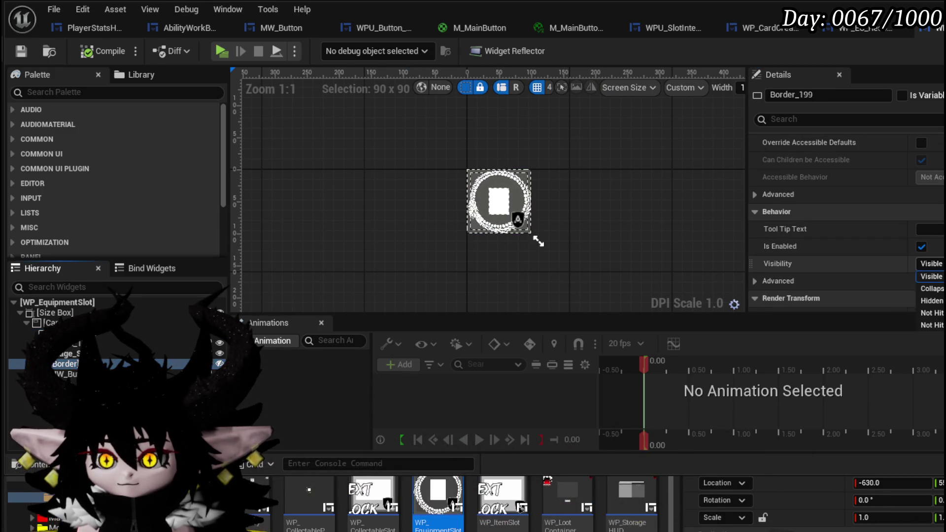
left_click(538, 241)
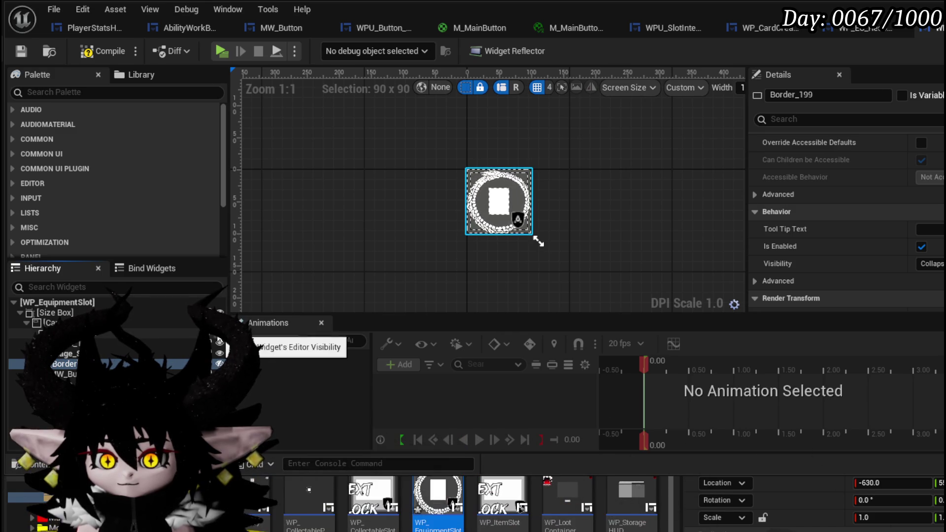
left_click(99, 52)
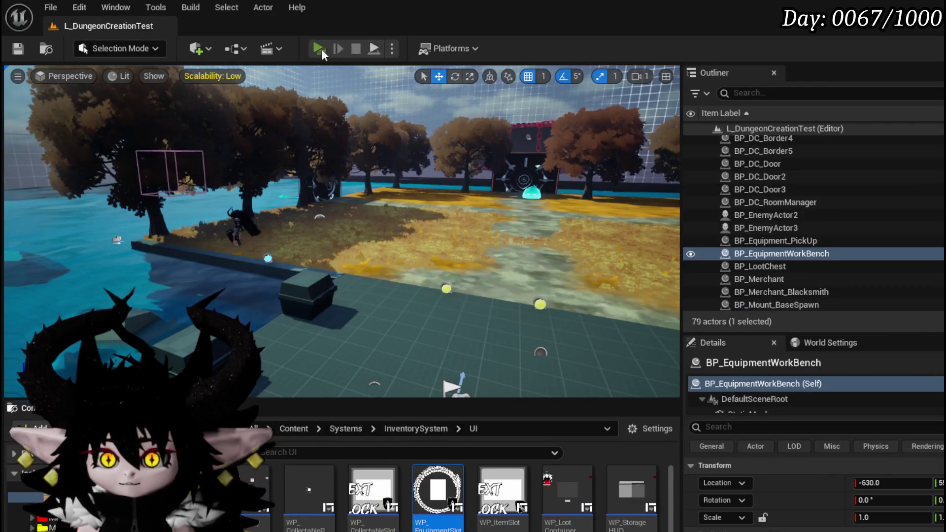
In a standalone play preview, open the head slot's helmet list, drag a helmet, then stop
key("alt+p")
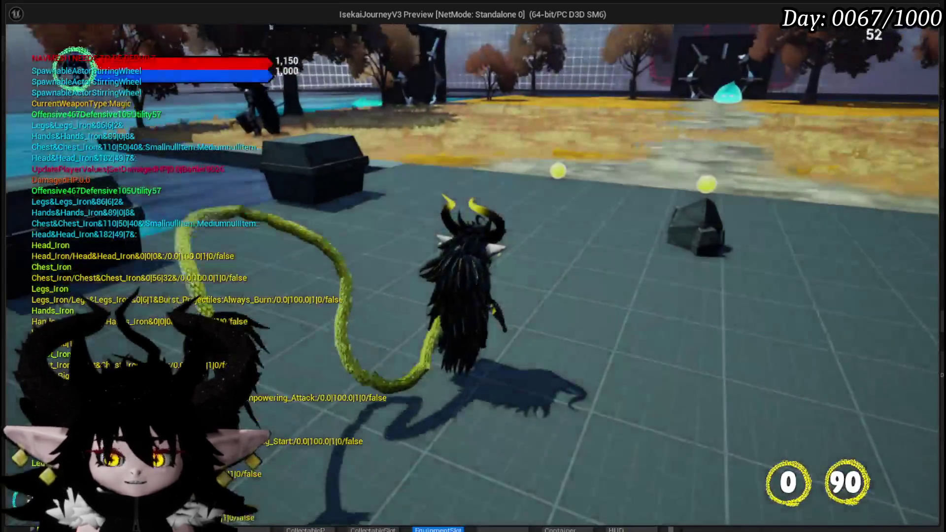
key("Tab")
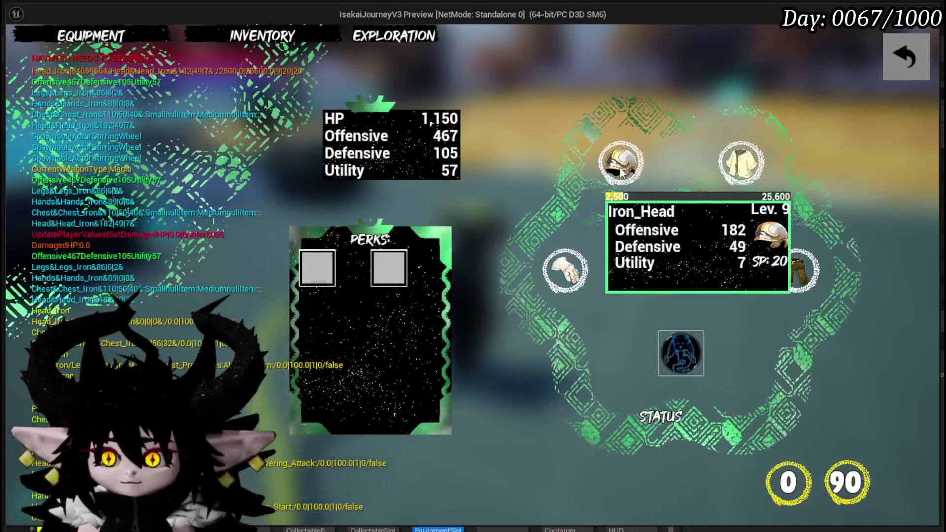
left_click(620, 162)
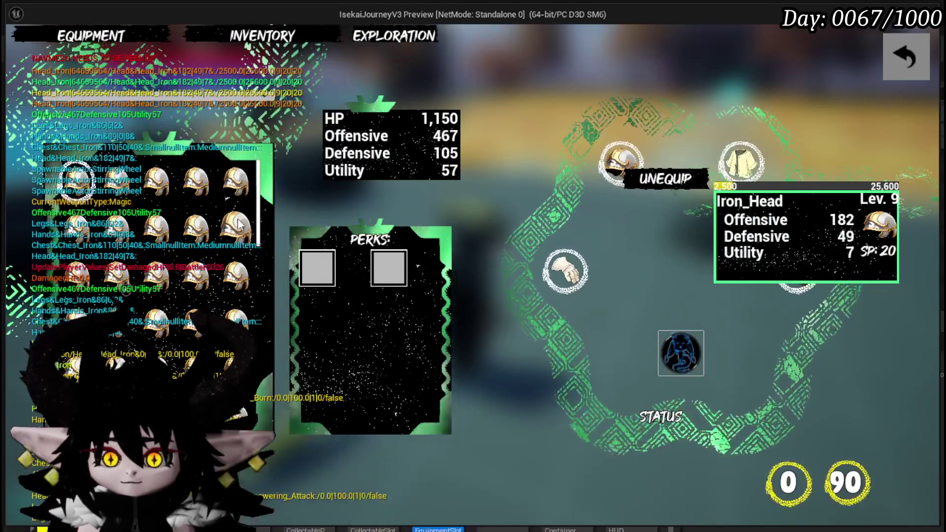
scroll(207, 217, "down", 5)
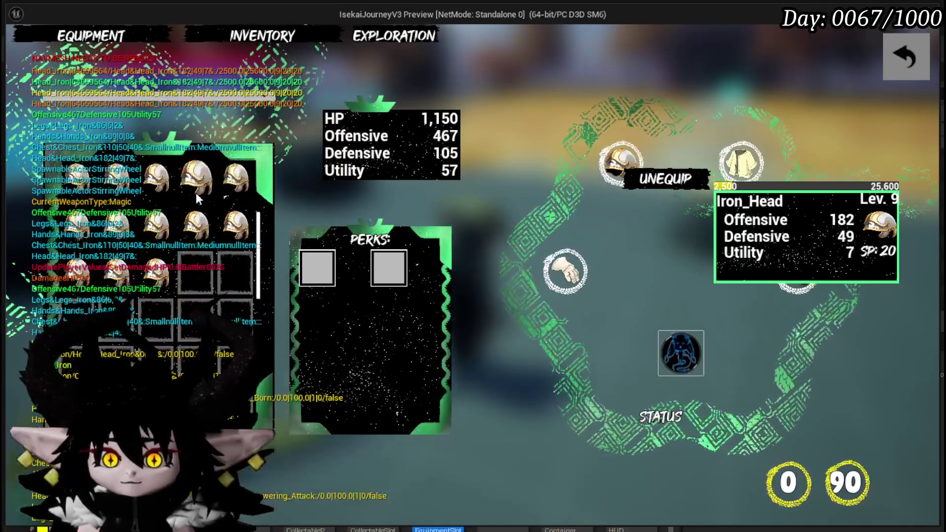
mouse_move(219, 232)
left_mouse_down()
mouse_move(163, 220)
mouse_move(198, 202)
mouse_move(202, 216)
left_mouse_up()
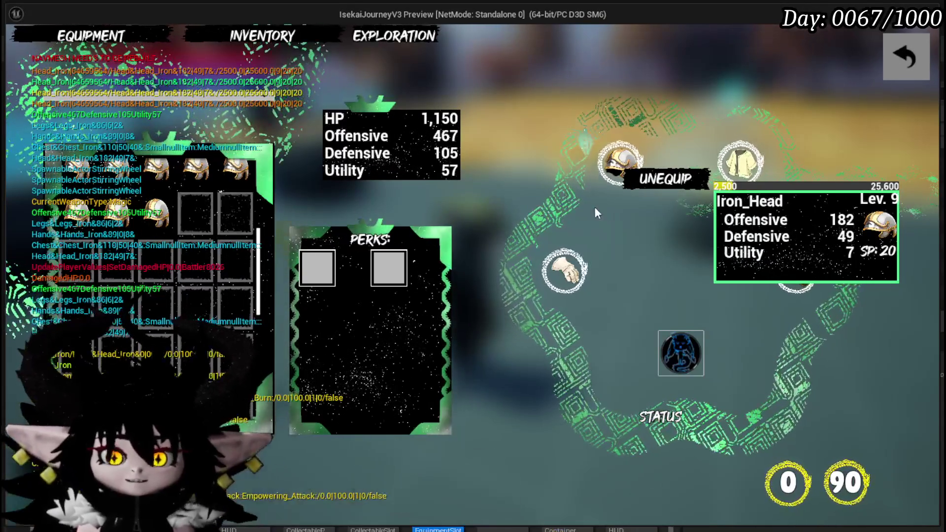
key("Escape")
Save the dungeon test level, then reopen WP_EquipmentSlot and compile and save it
left_click(19, 51)
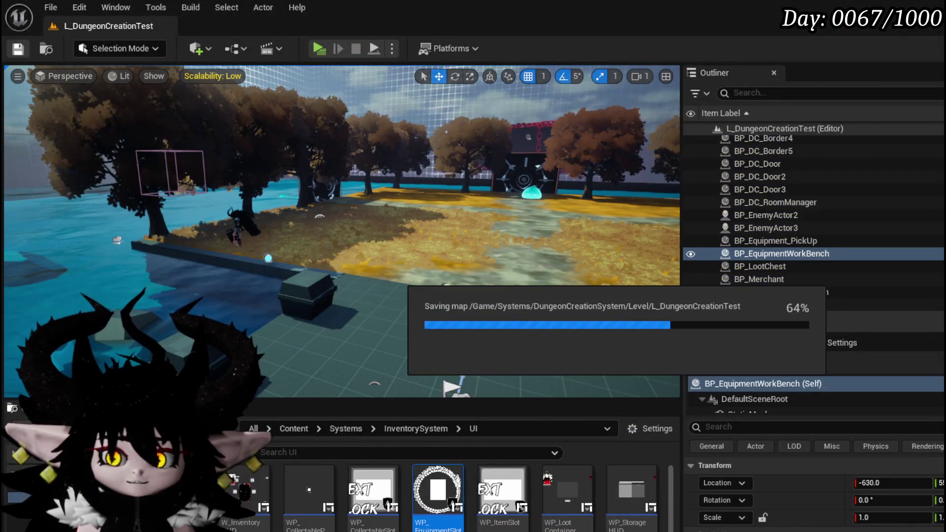
double_click(438, 490)
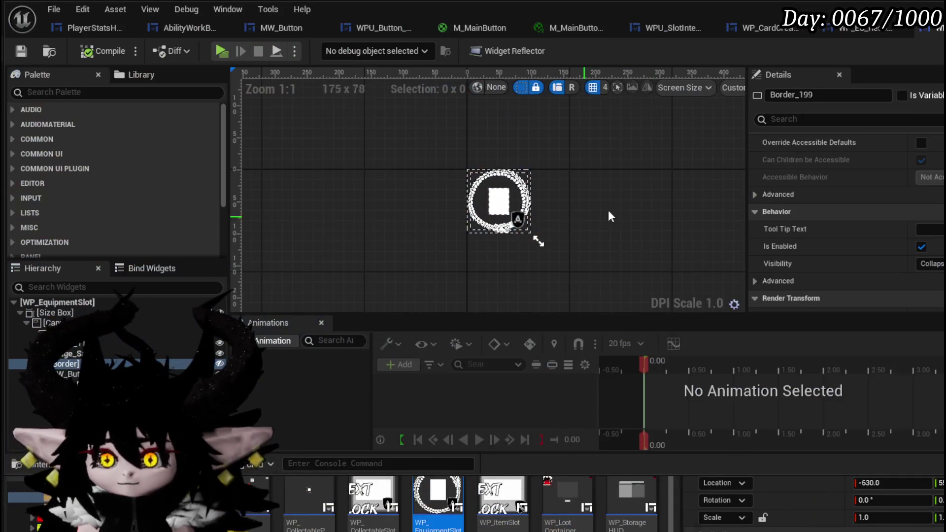
scroll(909, 269, "down", 10)
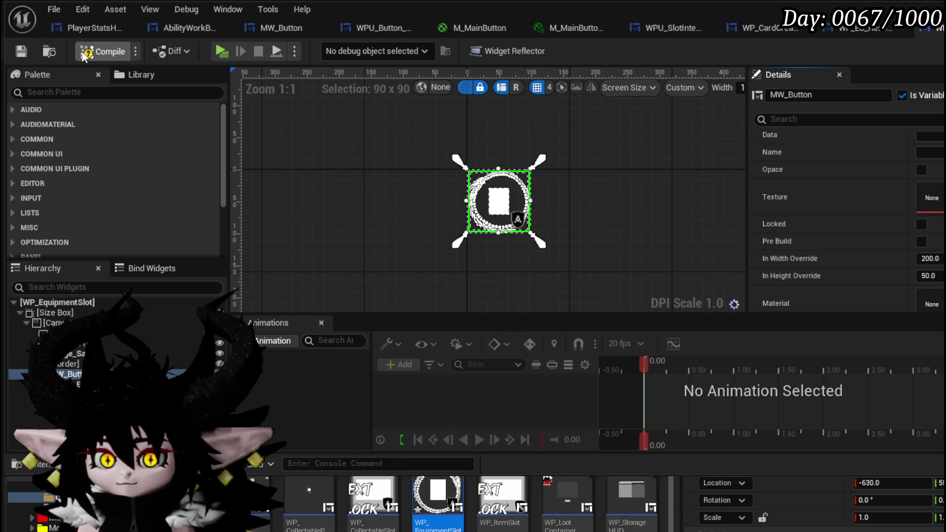
left_click(30, 47)
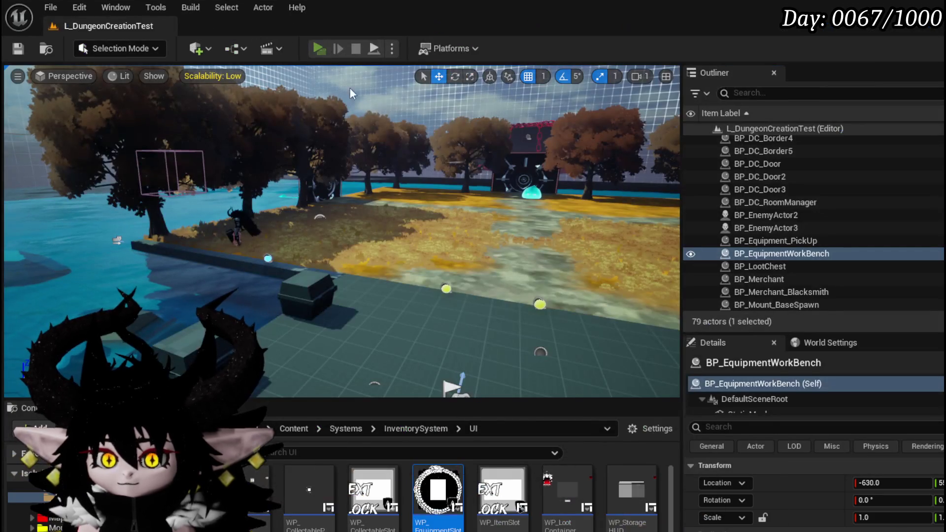
Launch the play preview and open the equipment panel's head slot options
key("alt+p")
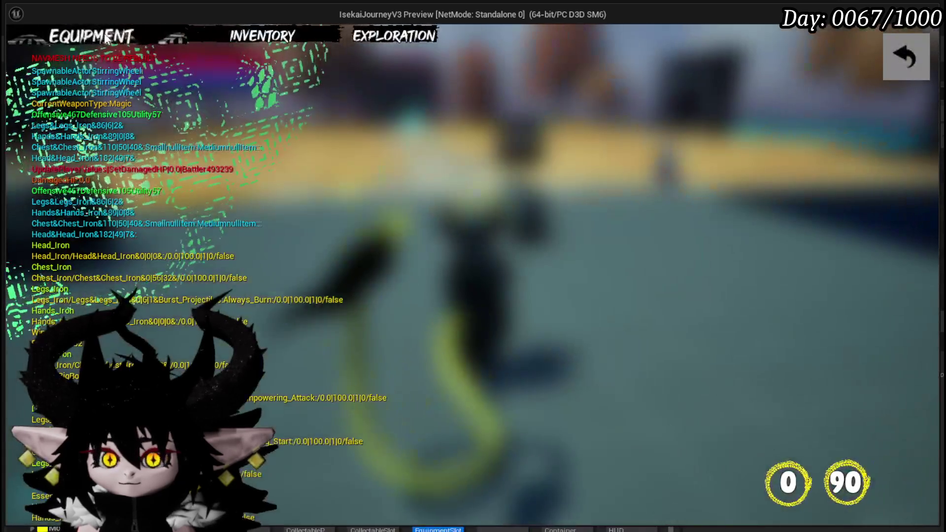
left_click(106, 39)
mouse_move(561, 274)
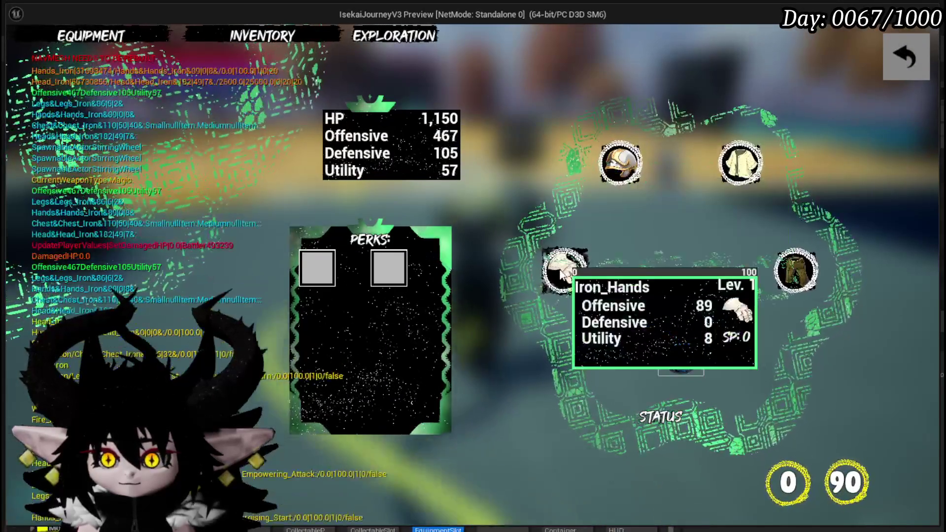
left_click(620, 163)
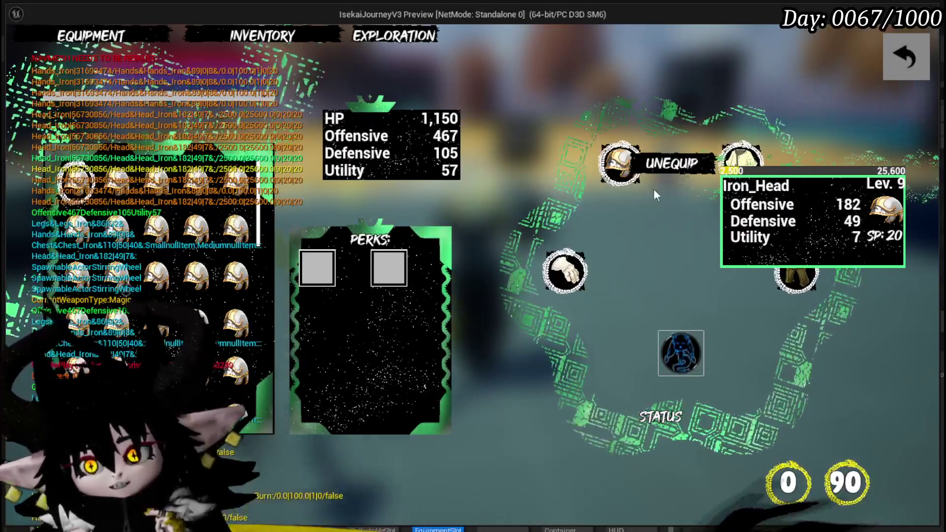
Unequip Iron_Head, Iron_Hands, Iron_Chest and Iron_Legs, then close the equipment menu
left_click(665, 163)
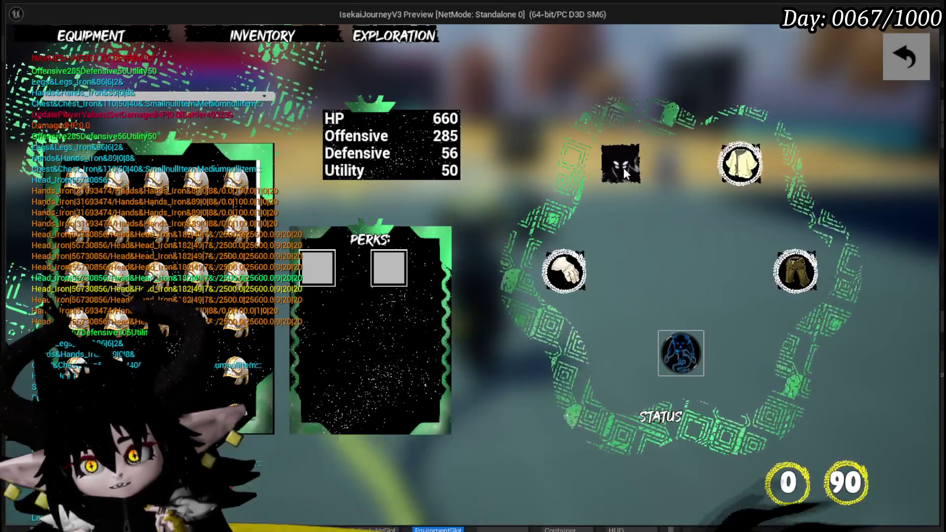
left_click(566, 271)
mouse_move(749, 175)
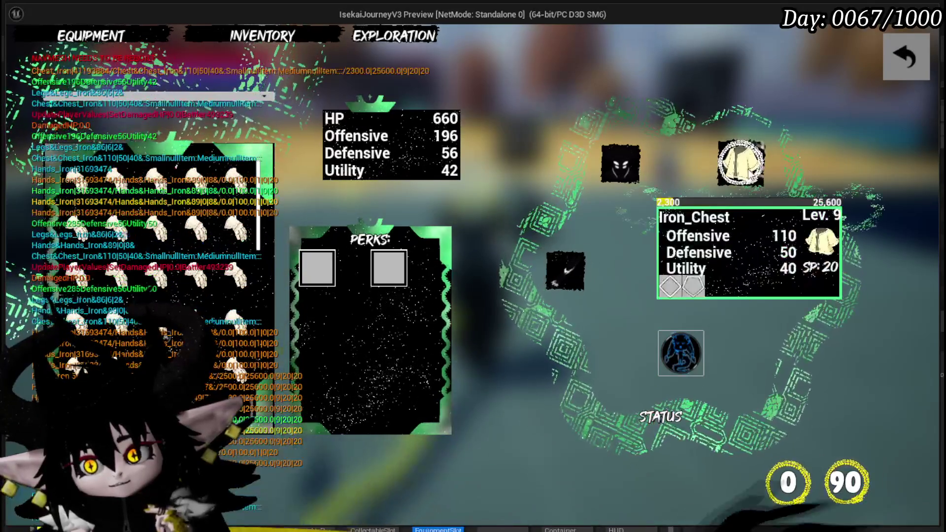
left_click(722, 186)
mouse_move(796, 270)
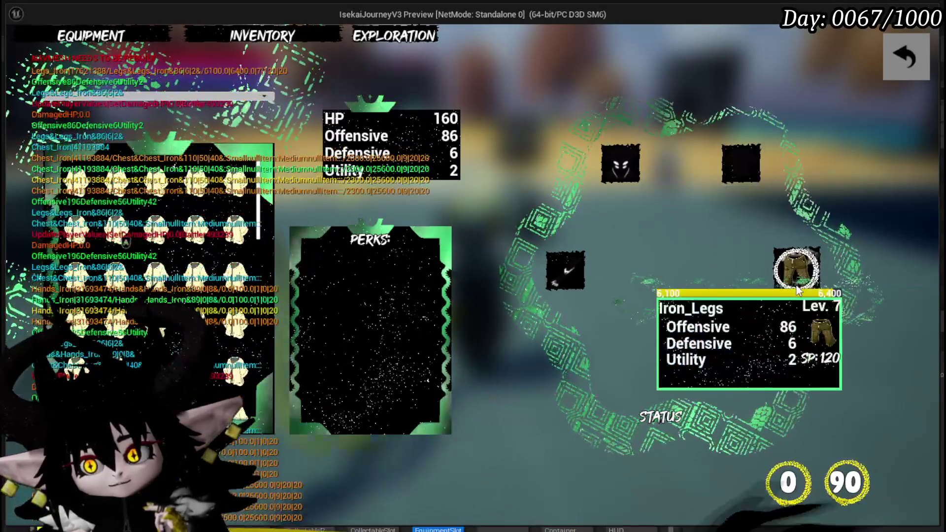
left_click(688, 297)
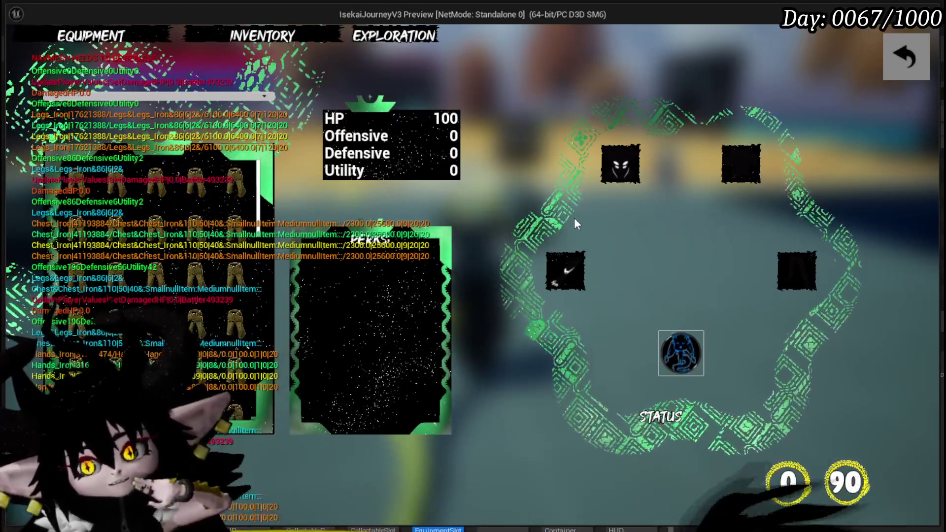
left_click(897, 63)
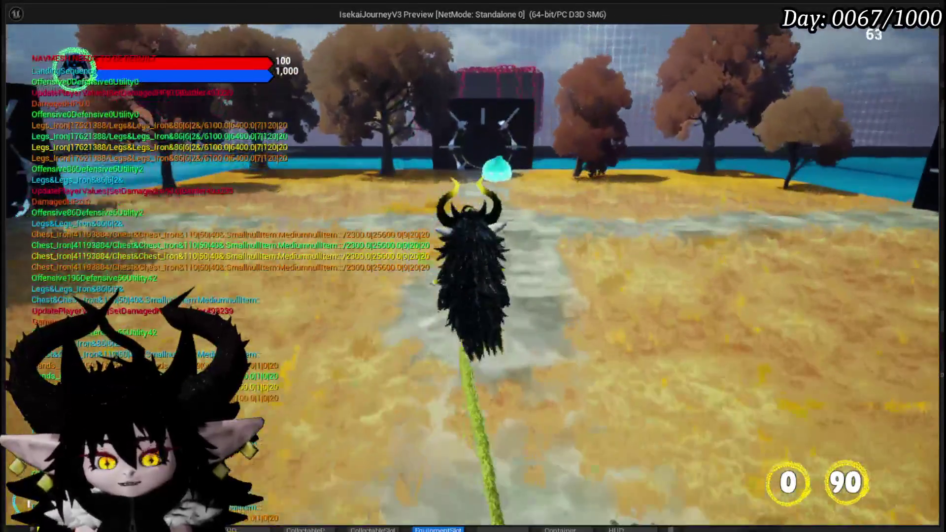
Toggle the in-game menu, trigger the Slime_Water encounter and answer its prompt, then stop the preview
key("Tab")
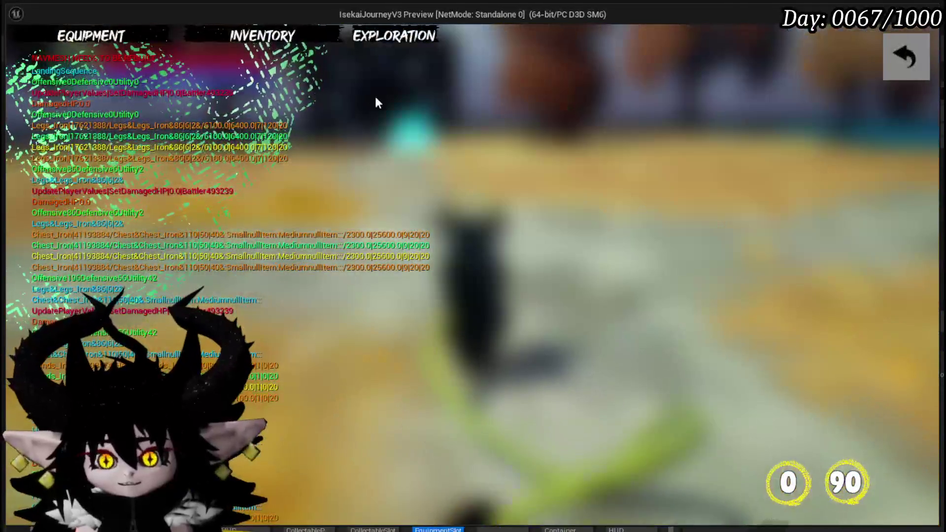
left_click(903, 52)
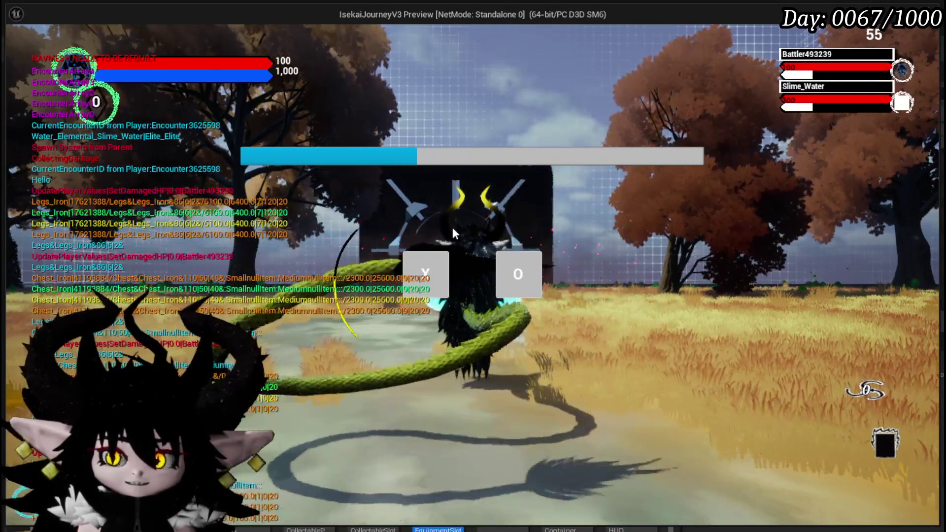
left_click(426, 274)
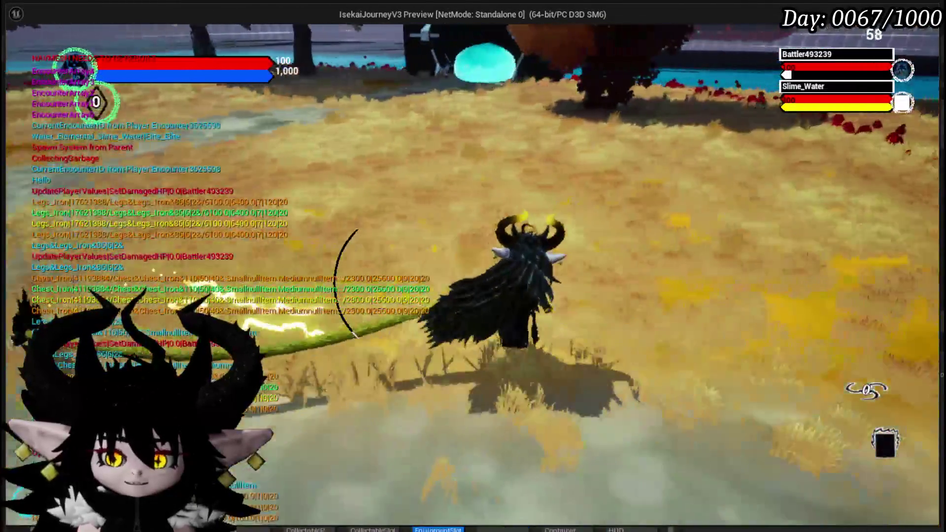
key("Escape")
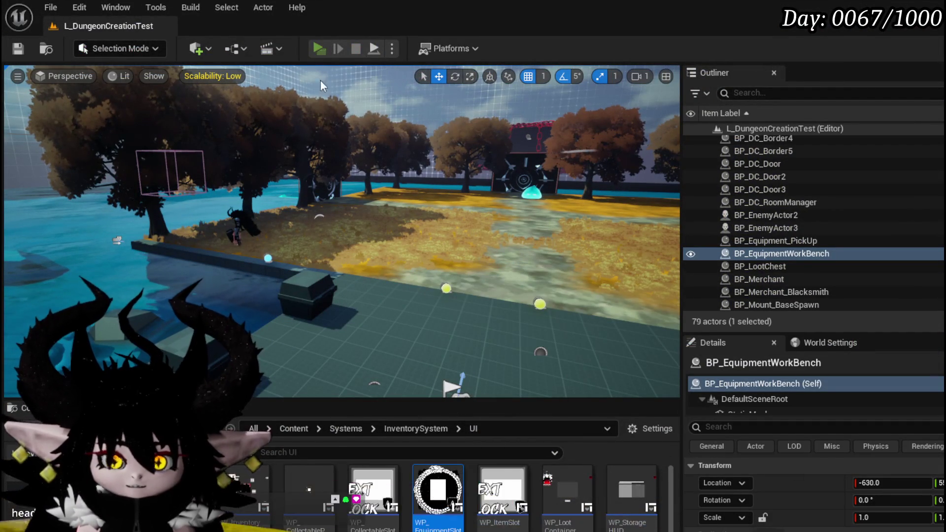
Replay the preview, run to the cyan Slime_Water, attack to start combat, and play the Shield card
key("alt+p")
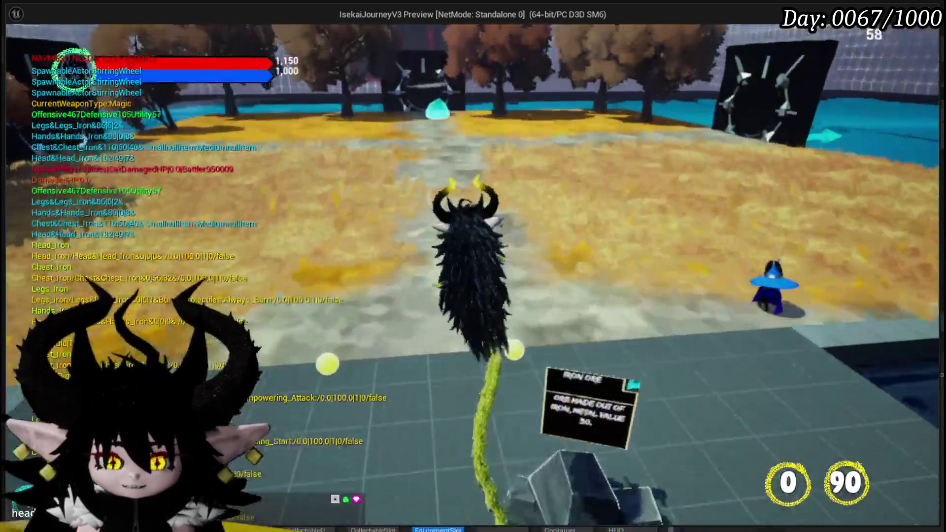
key("w")
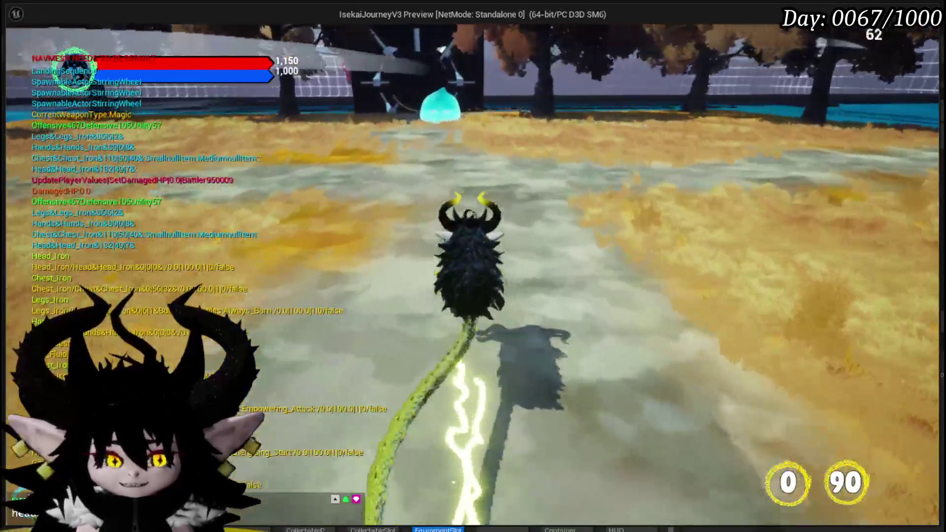
key("w")
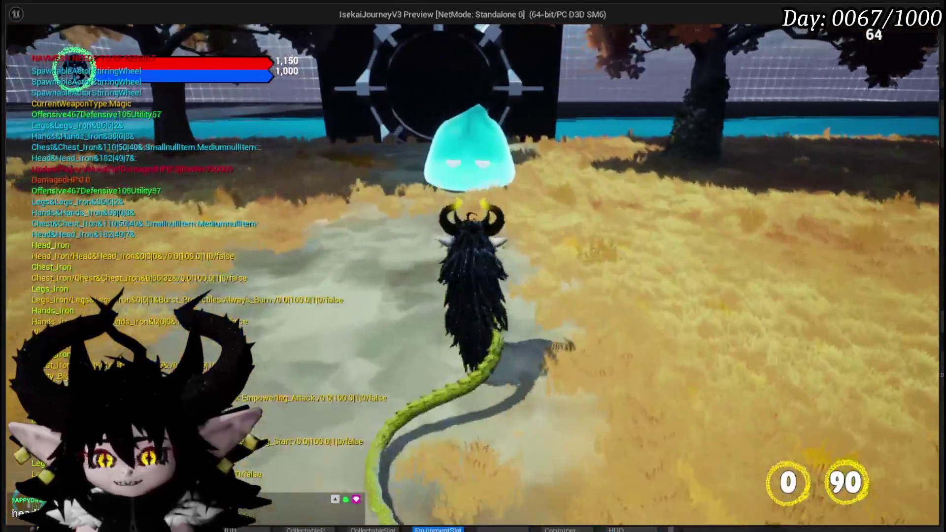
key("e")
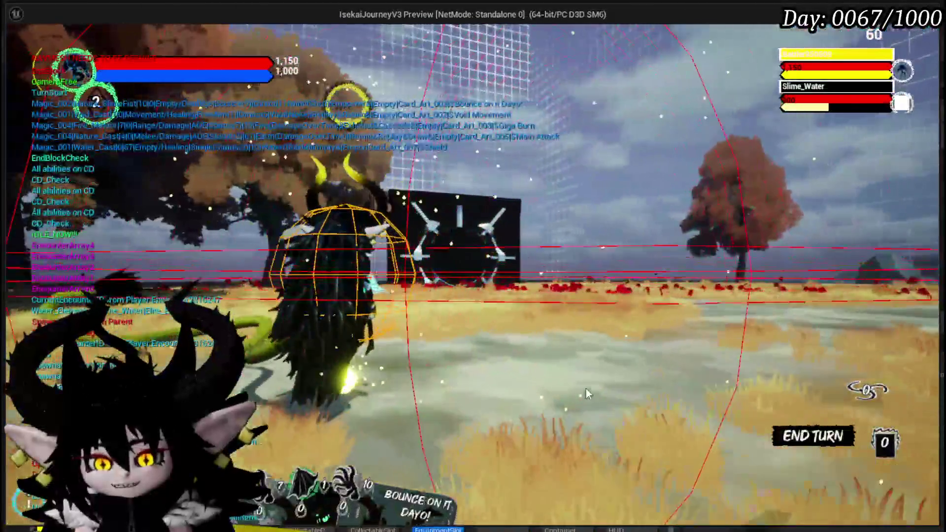
mouse_move(294, 474)
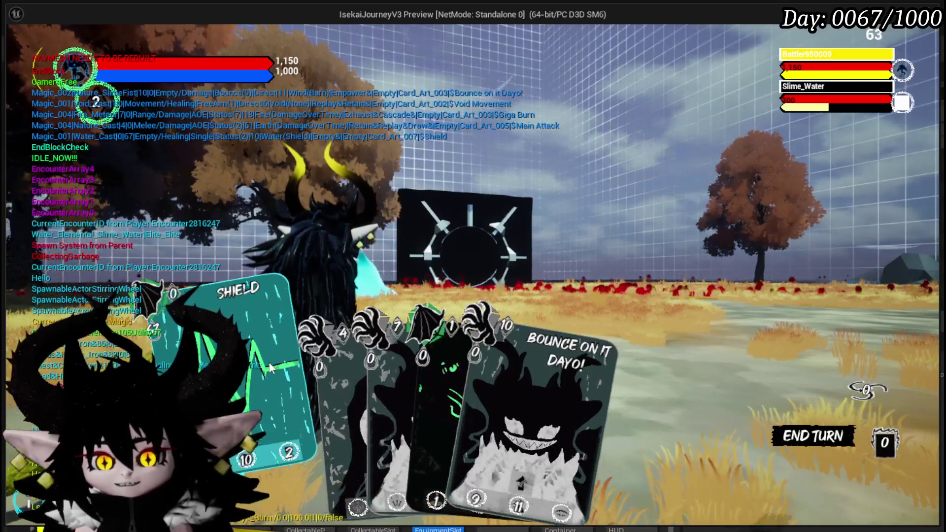
left_click(269, 361)
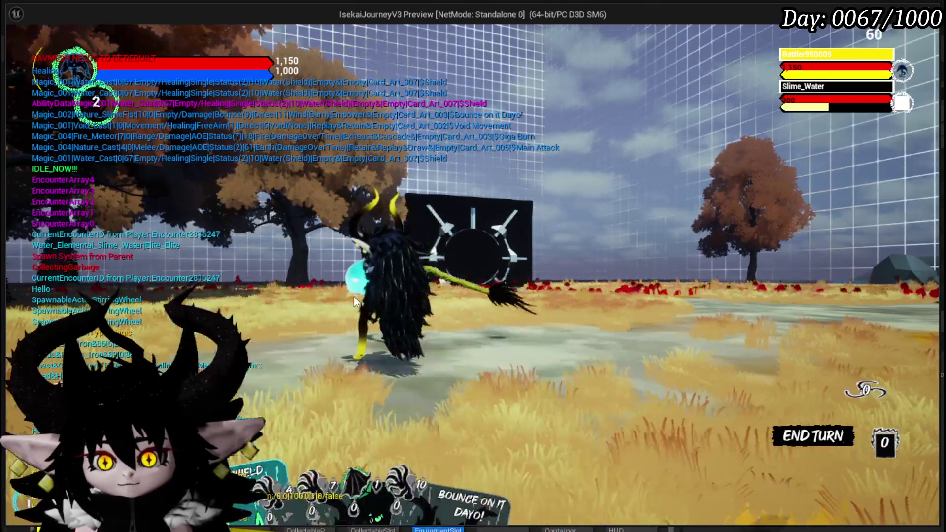
Exit the play preview, then save the L_DungeonCreationTest map and all modified assets
key("Escape")
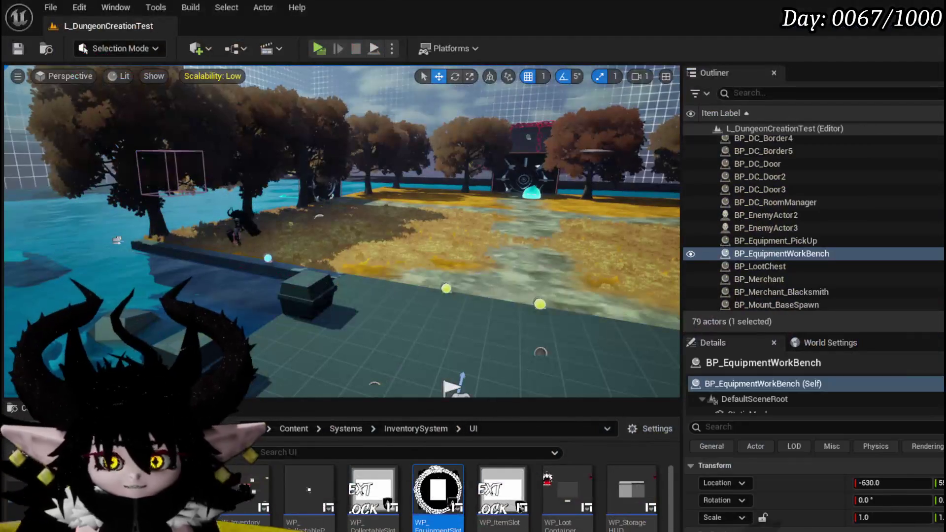
key("ctrl+s")
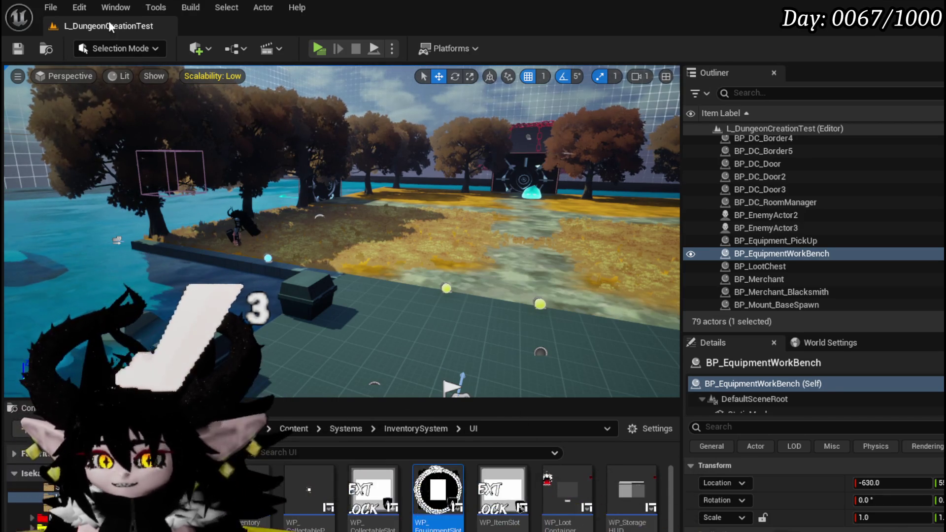
key("ctrl+s")
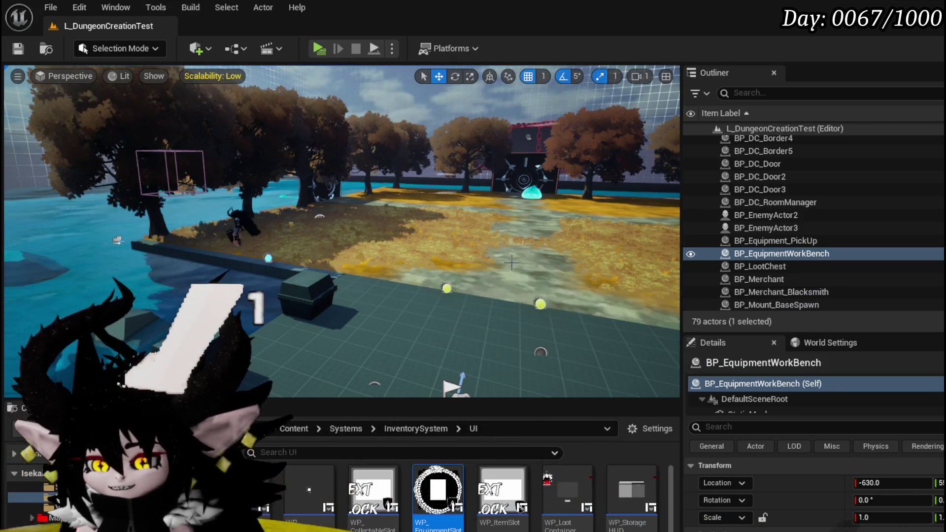